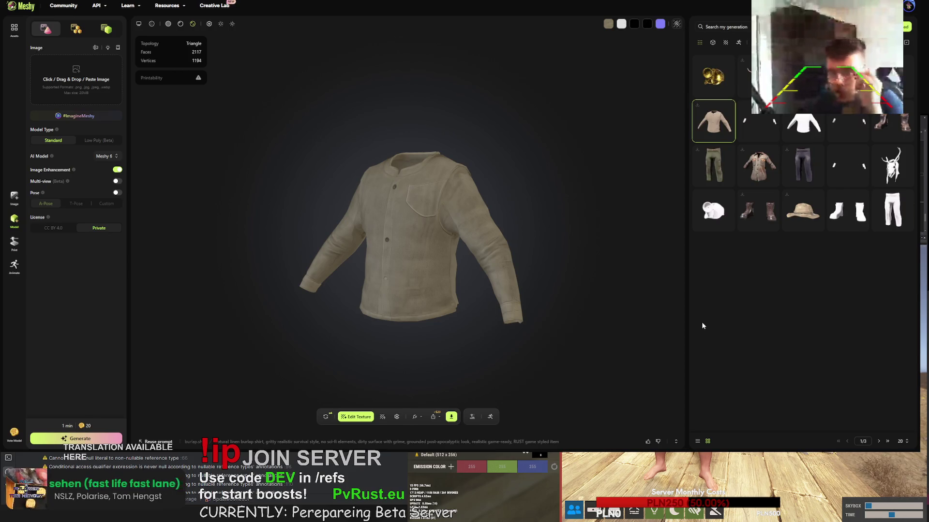
Check the shirt's full texture prompt, then select the plain grey pants
{"action": "left_click", "coordinate": [370, 442]}
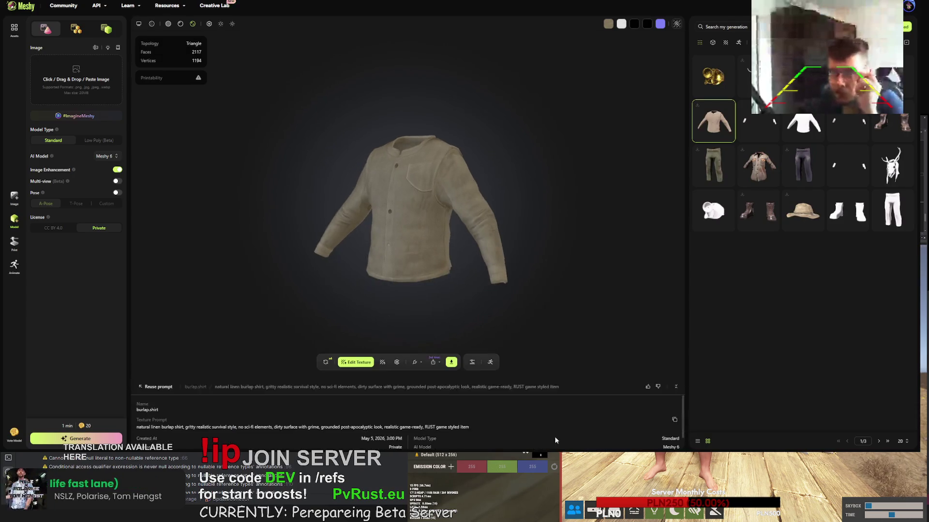
{"action": "left_click", "coordinate": [218, 375]}
{"action": "left_click", "coordinate": [890, 211]}
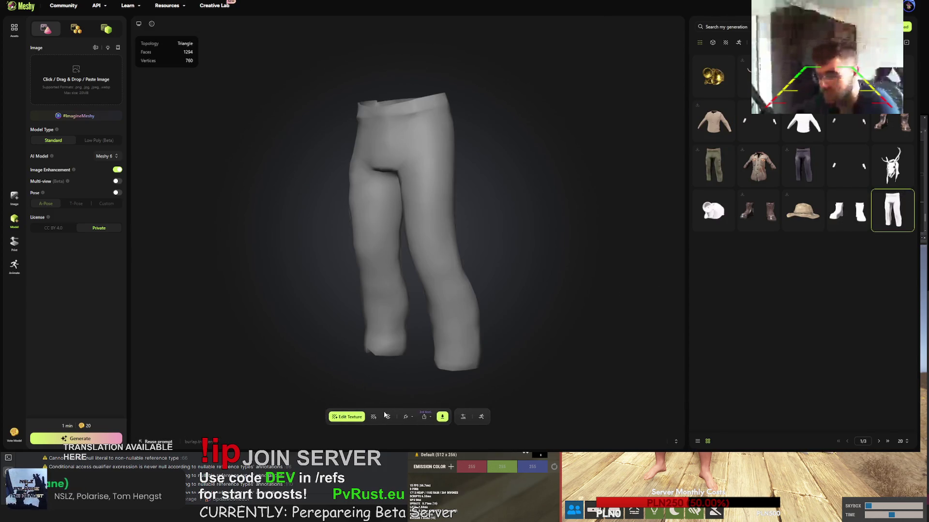
Paste the RUST burlap prompt into the pants' texture, change 'shirt' to 'trousers', and start texturing
{"action": "left_click", "coordinate": [372, 418]}
{"action": "key", "text": "BackSpace"}
{"action": "key", "text": "BackSpace"}
{"action": "key", "text": "BackSpace"}
{"action": "type", "text": "natural linen burlap shirt, gritty realistic survival style. no sci-fi elements, dirty surface with grime. grounded post-apocalyptic look, realistic game-ready. RUST game styled item"}
{"action": "double_click", "coordinate": [382, 267]}
{"action": "type", "text": "trouse"}
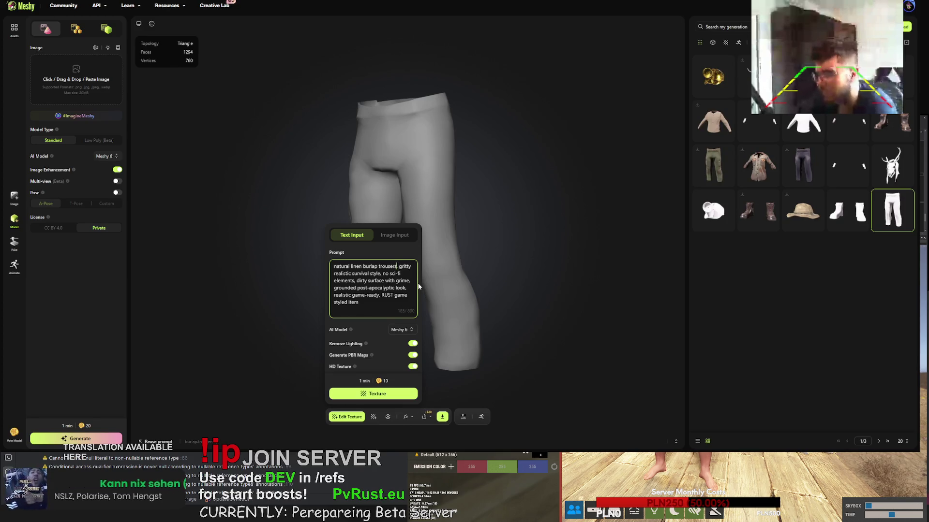
{"action": "left_click", "coordinate": [380, 395]}
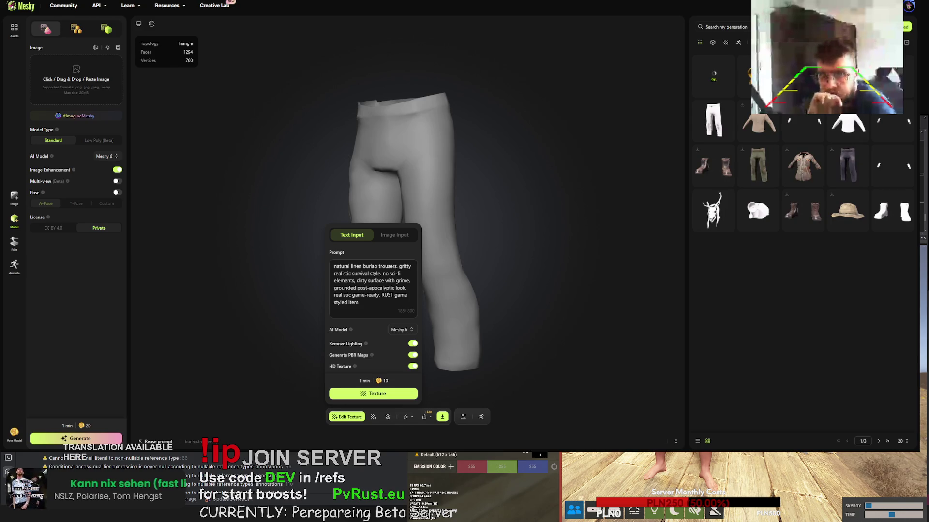
{"action": "left_click", "coordinate": [397, 266]}
{"action": "left_click", "coordinate": [803, 128]}
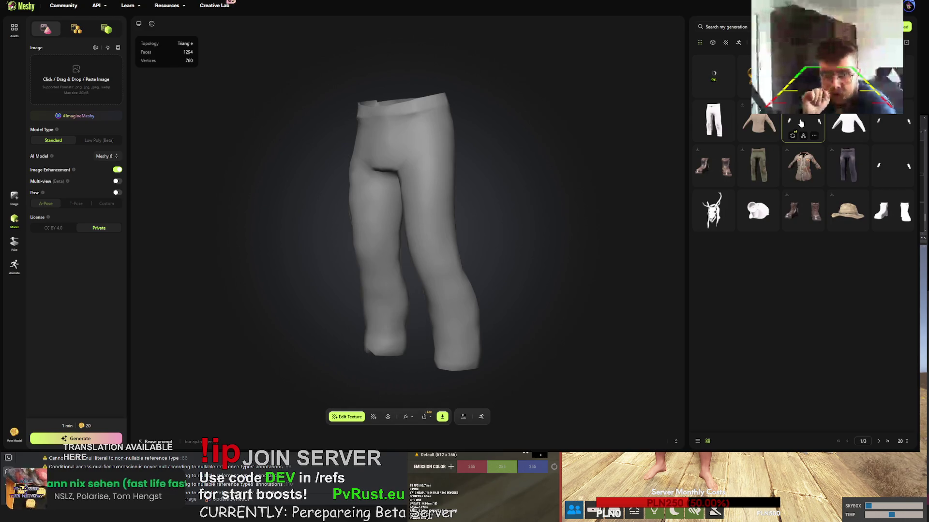
Download the fingerless gloves as FBX, inspect them, and request a retry of the gloves
{"action": "left_click", "coordinate": [451, 416]}
{"action": "left_click", "coordinate": [433, 394]}
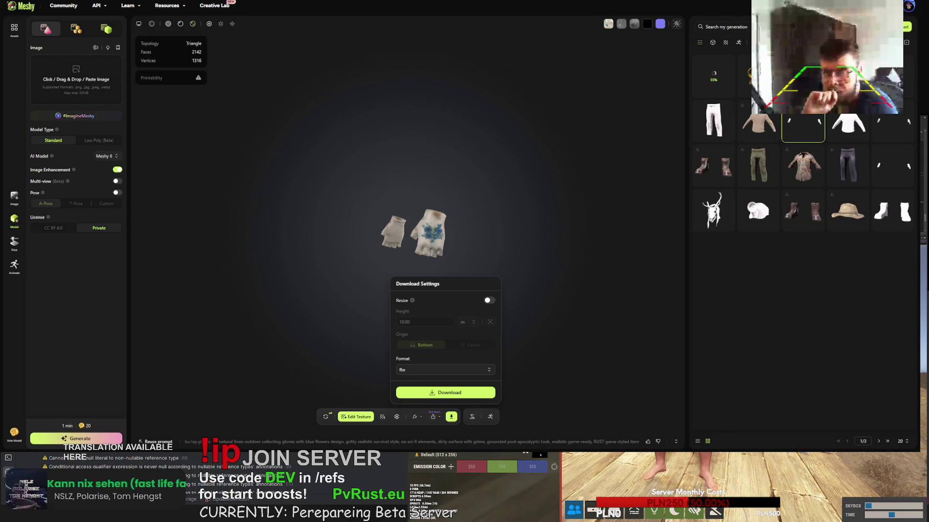
{"action": "left_click_drag", "start_coordinate": [309, 150], "coordinate": [438, 164]}
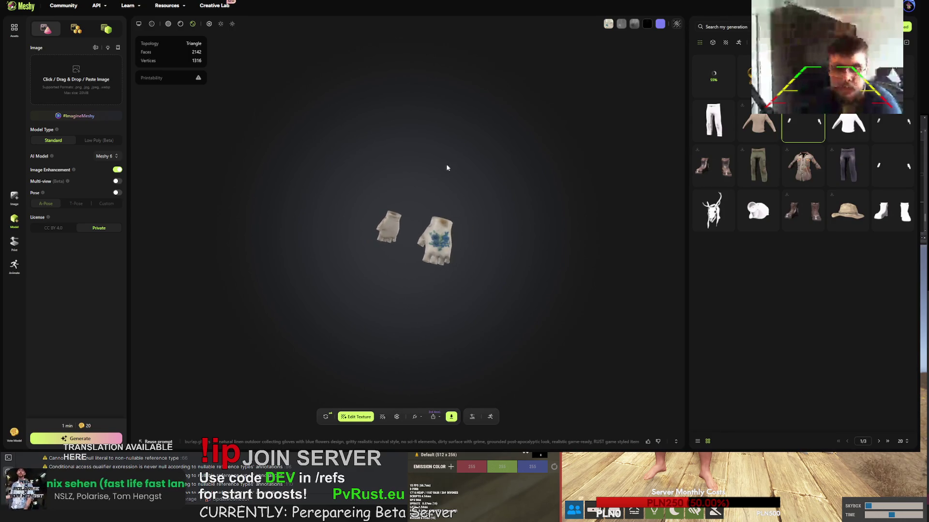
{"action": "left_click", "coordinate": [326, 416]}
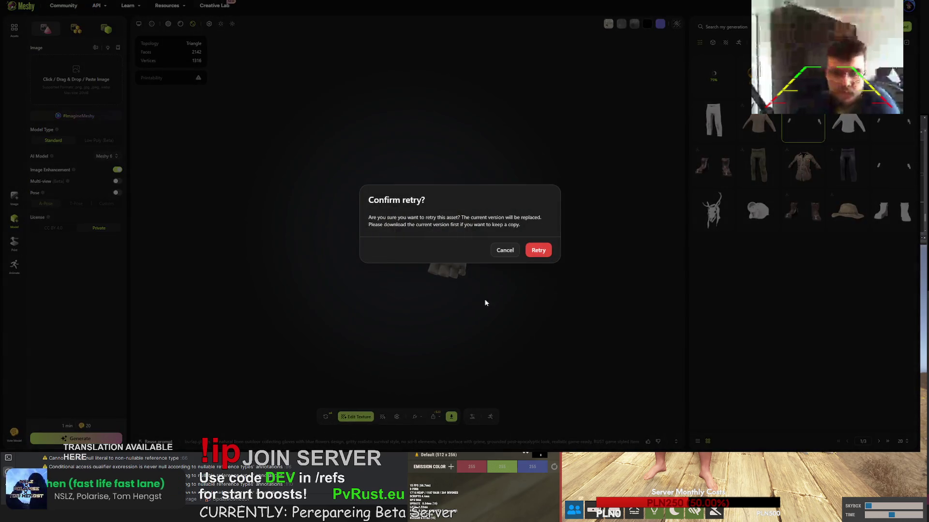
Confirm replacing the gloves, select the burlap shirt's whole prompt, then open the textured boonie hat
{"action": "left_click", "coordinate": [542, 254]}
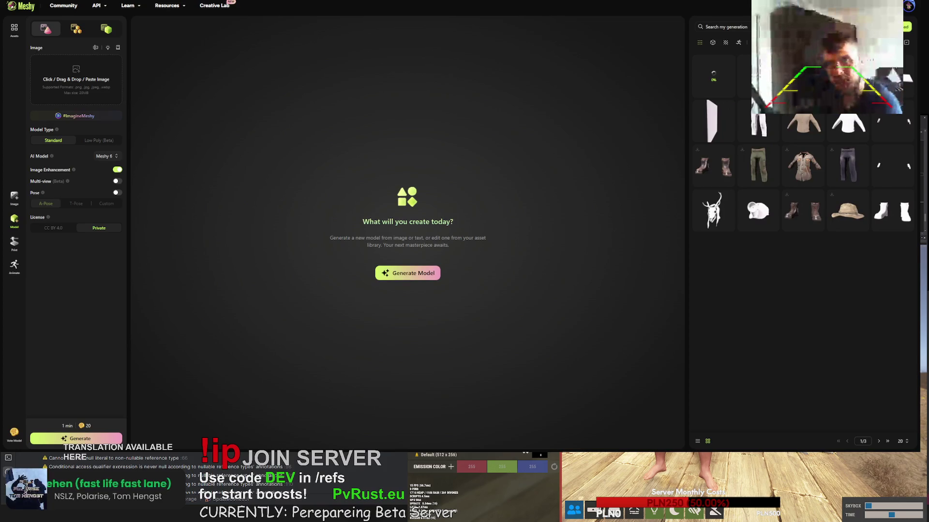
{"action": "mouse_move", "coordinate": [848, 210]}
{"action": "left_click", "coordinate": [803, 125]}
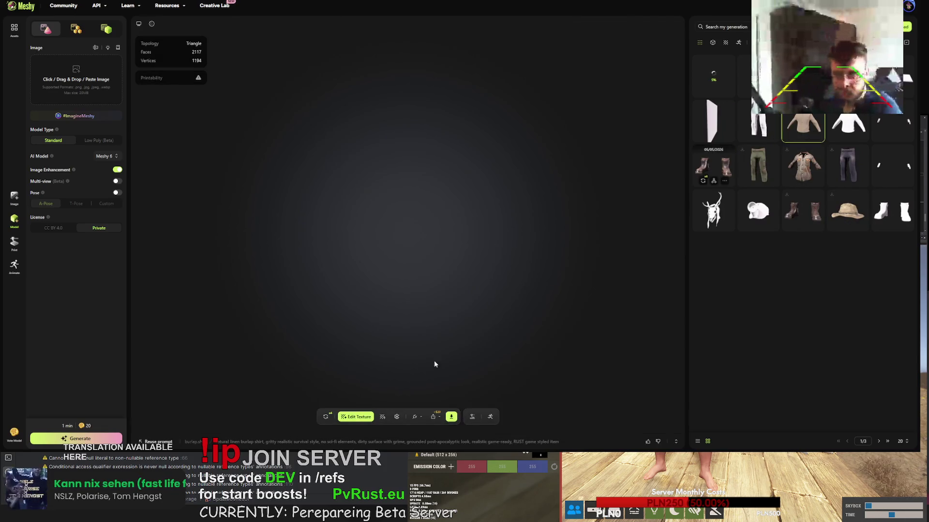
{"action": "triple_click", "coordinate": [165, 412]}
{"action": "key", "text": "ctrl+c"}
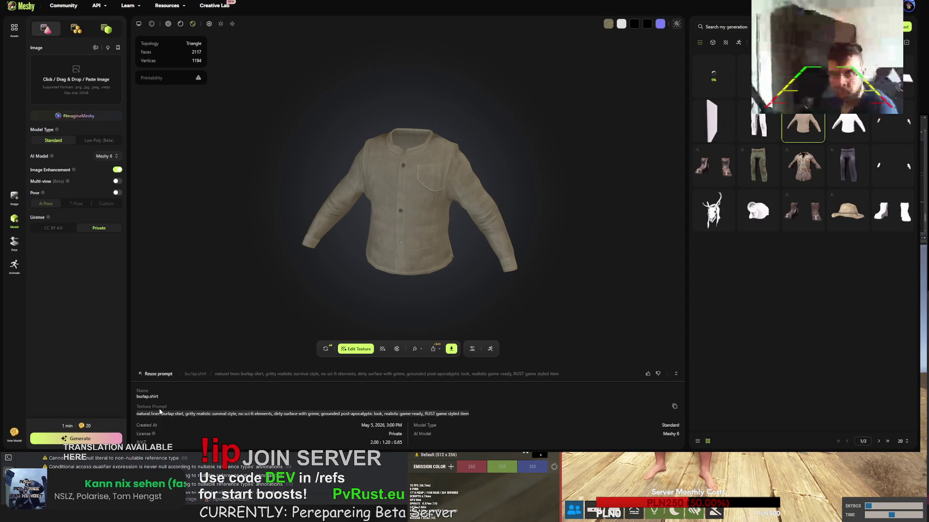
{"action": "left_click", "coordinate": [847, 211]}
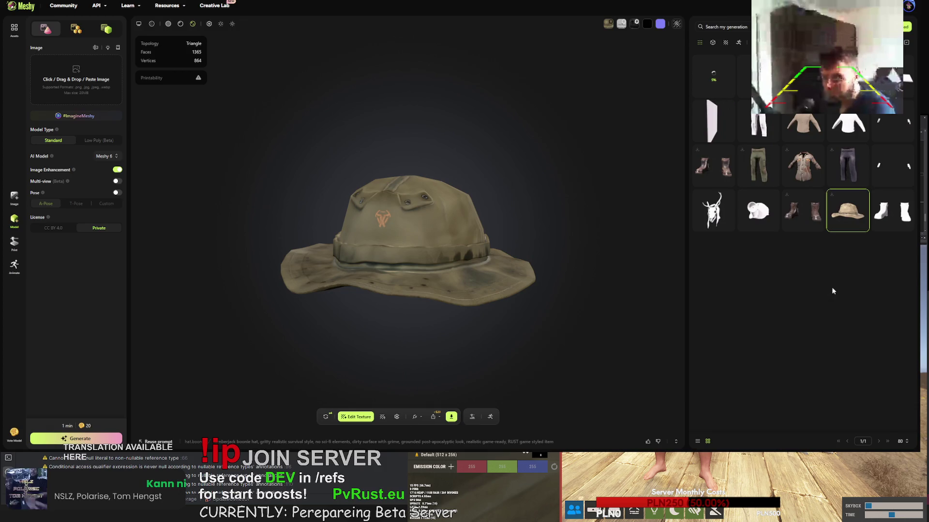
Texture the plain white boonie hat with the RUST burlap prompt, 'shirt' replaced by 'boonie hat'
{"action": "scroll", "coordinate": [841, 300], "scroll_direction": "down", "scroll_amount": 2}
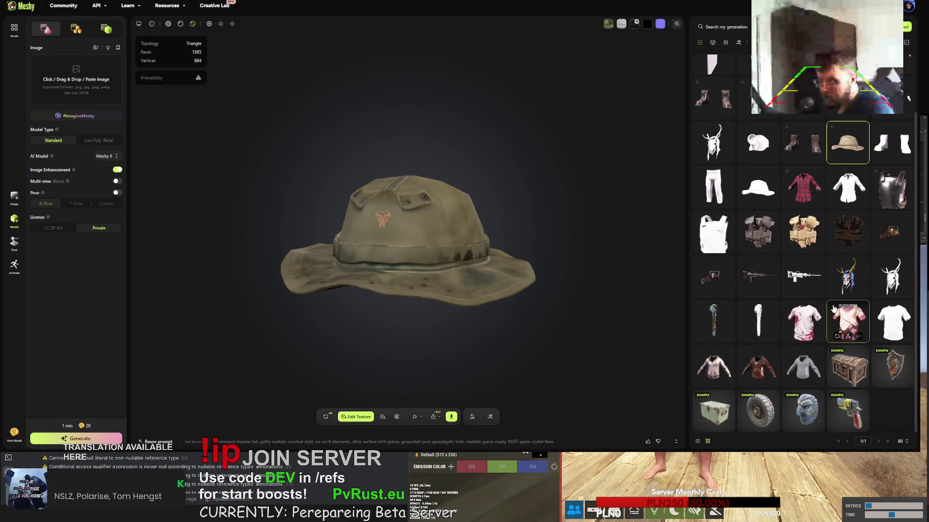
{"action": "left_click", "coordinate": [749, 227]}
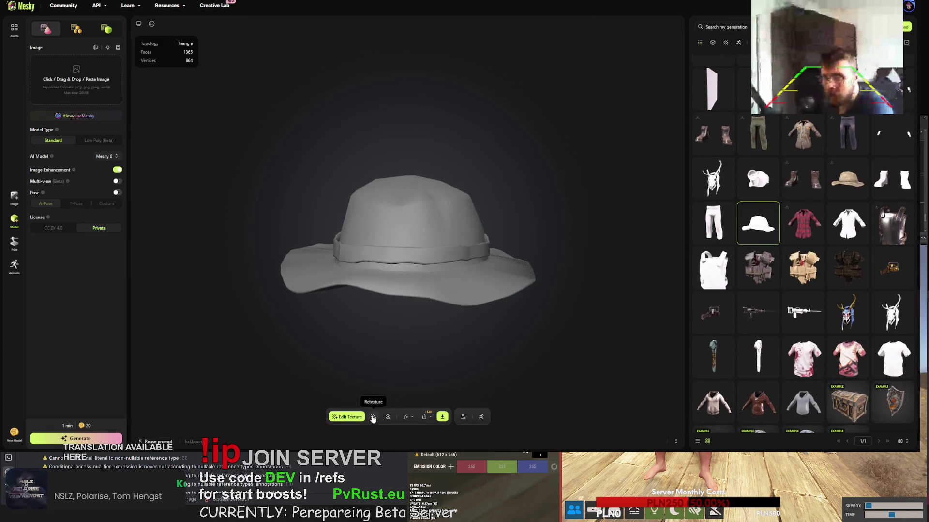
{"action": "left_click", "coordinate": [373, 417]}
{"action": "left_click", "coordinate": [354, 316]}
{"action": "key", "text": "ctrl+a"}
{"action": "key", "text": "ctrl+v"}
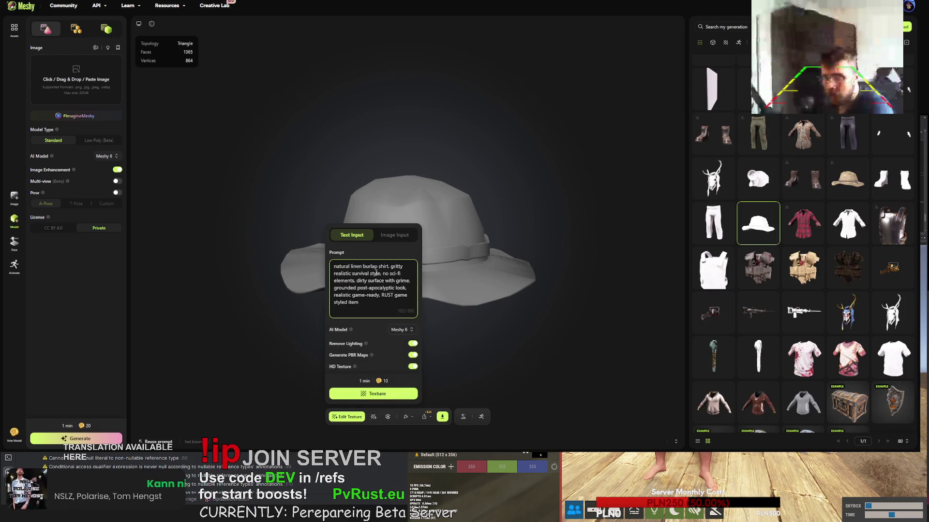
{"action": "double_click", "coordinate": [383, 267]}
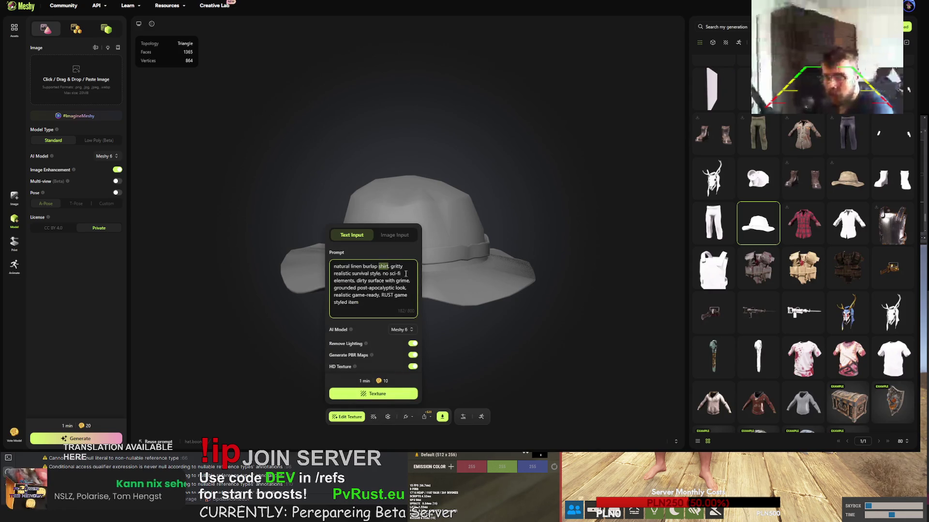
{"action": "type", "text": "boonie ha"}
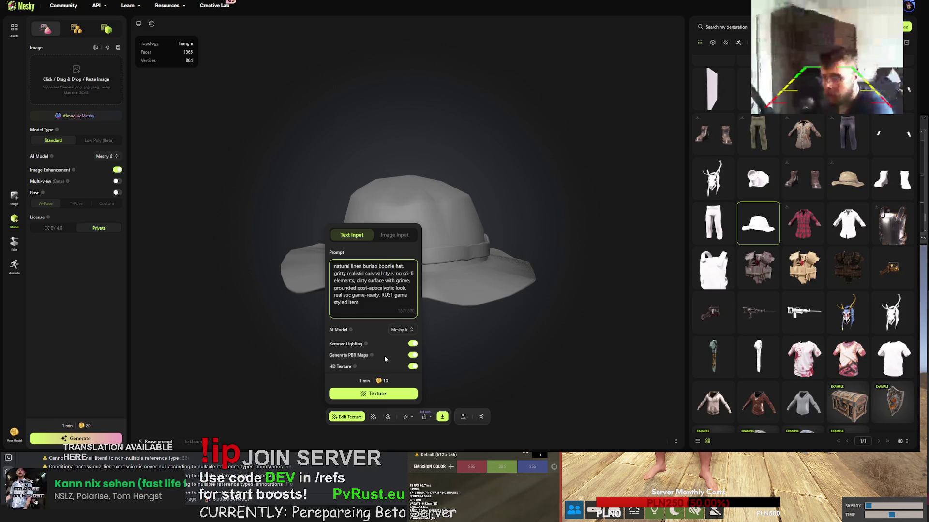
{"action": "left_click", "coordinate": [389, 397]}
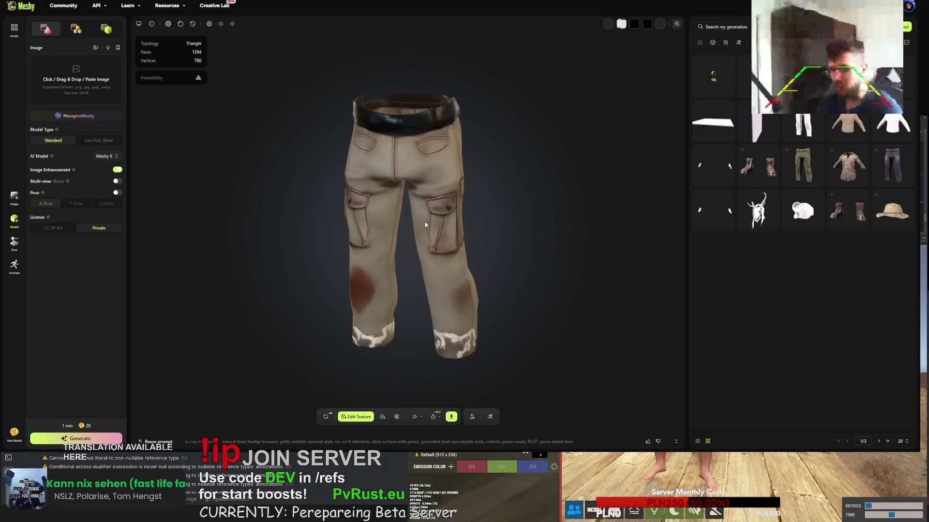
Orbit and zoom around the textured cargo trousers, then confirm regenerating them
{"action": "scroll", "coordinate": [404, 207], "scroll_direction": "up", "scroll_amount": 5}
{"action": "mouse_move", "coordinate": [423, 187]}
{"action": "left_mouse_down"}
{"action": "mouse_move", "coordinate": [446, 185]}
{"action": "mouse_move", "coordinate": [432, 211]}
{"action": "mouse_move", "coordinate": [361, 224]}
{"action": "mouse_move", "coordinate": [227, 208]}
{"action": "mouse_move", "coordinate": [301, 201]}
{"action": "mouse_move", "coordinate": [423, 213]}
{"action": "mouse_move", "coordinate": [519, 189]}
{"action": "mouse_move", "coordinate": [532, 201]}
{"action": "mouse_move", "coordinate": [376, 341]}
{"action": "mouse_move", "coordinate": [400, 272]}
{"action": "mouse_move", "coordinate": [374, 325]}
{"action": "mouse_move", "coordinate": [403, 277]}
{"action": "left_mouse_up"}
{"action": "scroll", "coordinate": [397, 217], "scroll_direction": "down", "scroll_amount": 3}
{"action": "scroll", "coordinate": [301, 202], "scroll_direction": "down", "scroll_amount": 3}
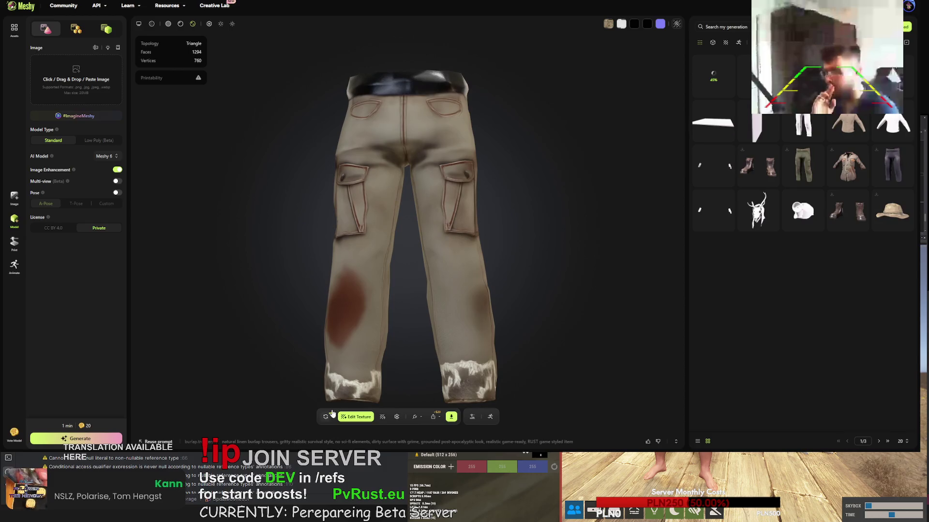
{"action": "left_click", "coordinate": [327, 416]}
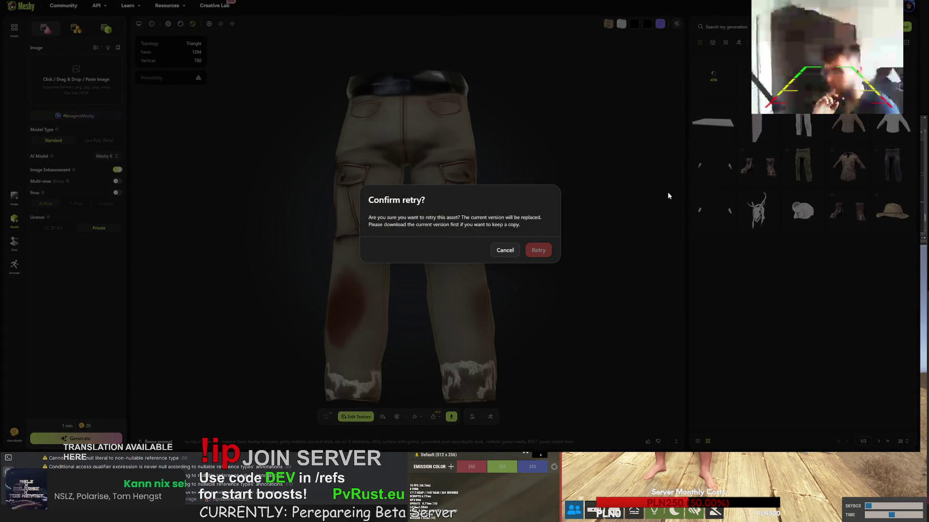
{"action": "key", "text": "Return"}
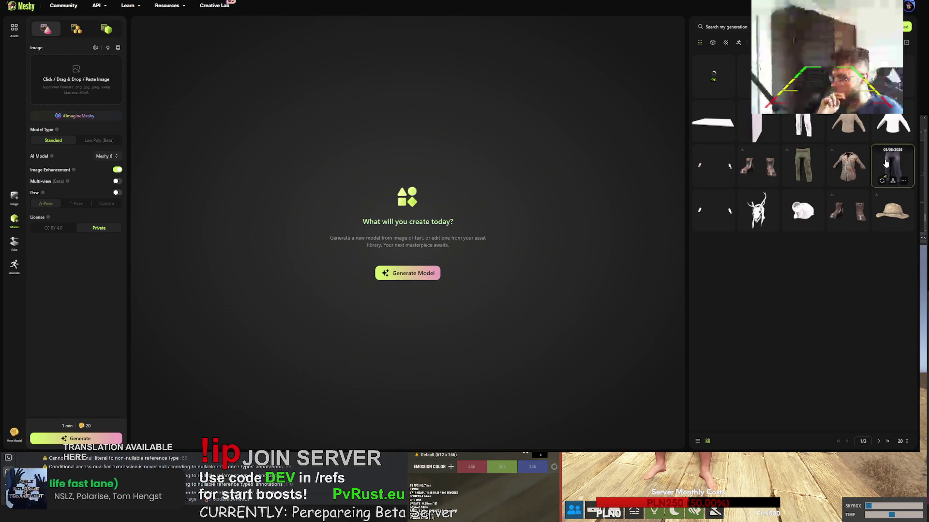
{"action": "left_click", "coordinate": [848, 166]}
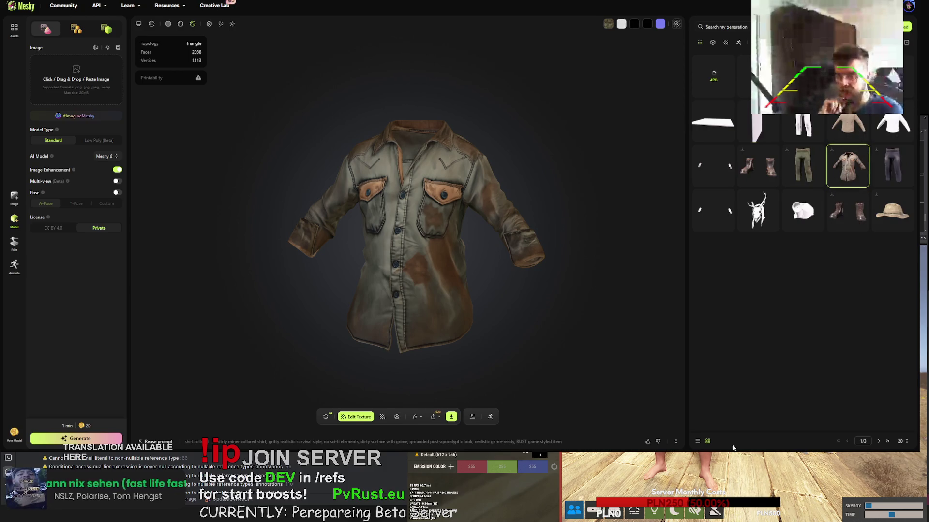
Paste the RUST prompt into the grey shirt's texture and select 'natural linen burlap shirt'
{"action": "left_click", "coordinate": [888, 442]}
{"action": "left_click", "coordinate": [847, 441]}
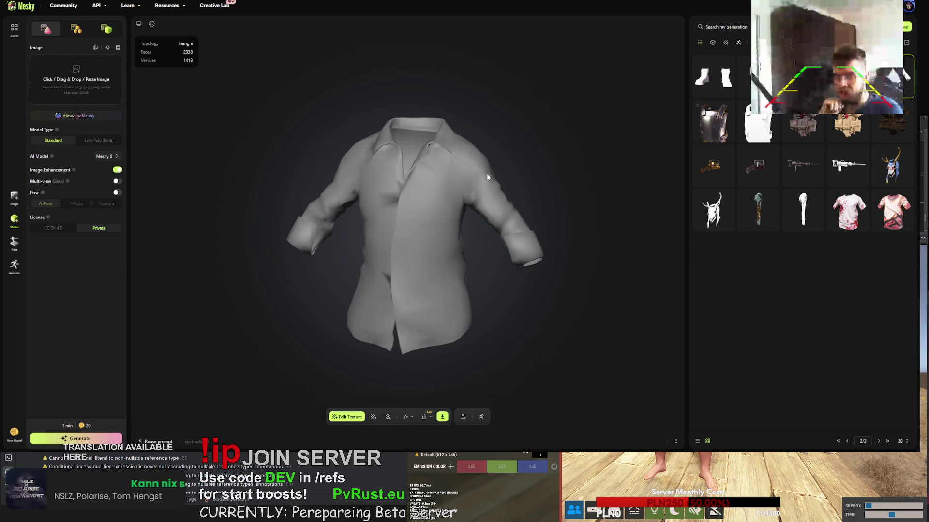
{"action": "left_click", "coordinate": [374, 417]}
{"action": "key", "text": "ctrl+a"}
{"action": "key", "text": "ctrl+v"}
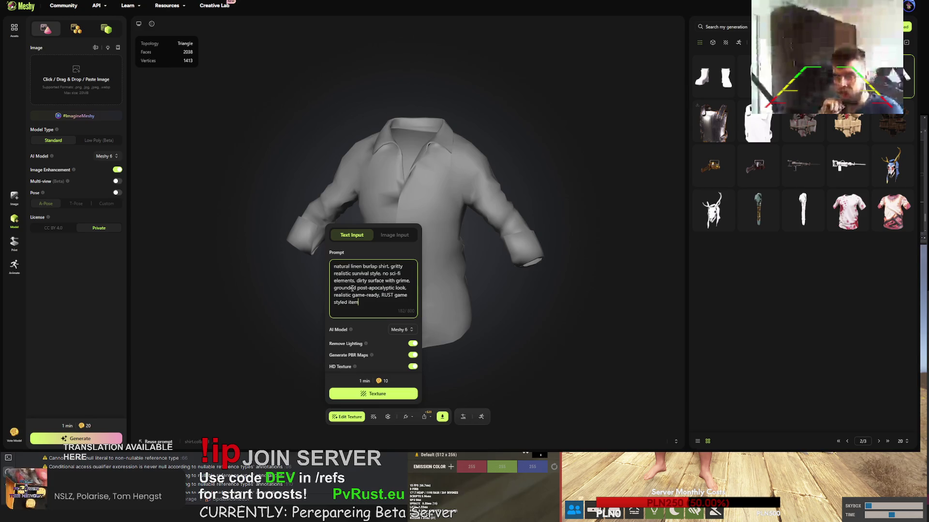
{"action": "left_click_drag", "start_coordinate": [334, 266], "coordinate": [387, 267]}
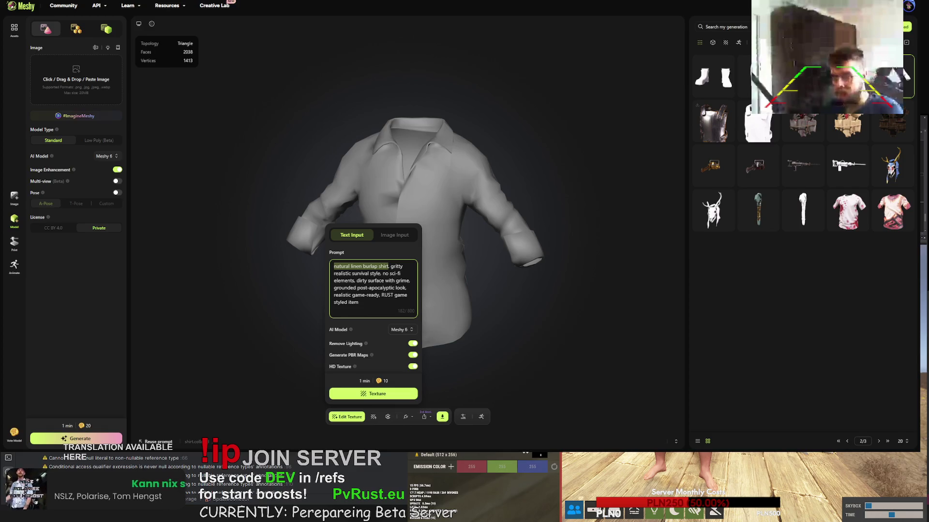
In a new tab, open Google Translate and enter the Polish word 'szelki'
{"action": "key", "text": "ctrl+t"}
{"action": "type", "text": "tr"}
{"action": "key", "text": "Return"}
{"action": "type", "text": "szelki"}
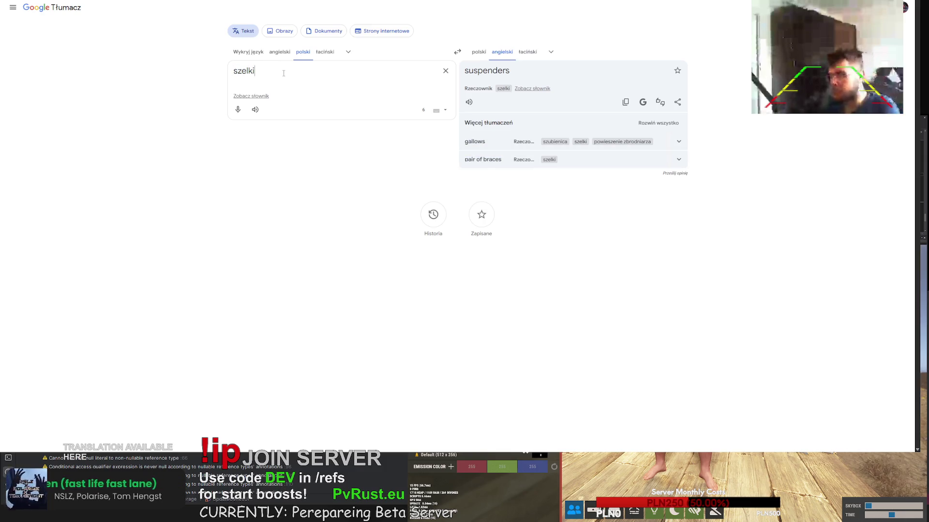
Translate 'szelki do spodni' as 'trouser suspenders', select it, and return to the shirt's prompt
{"action": "type", "text": " do  spodni"}
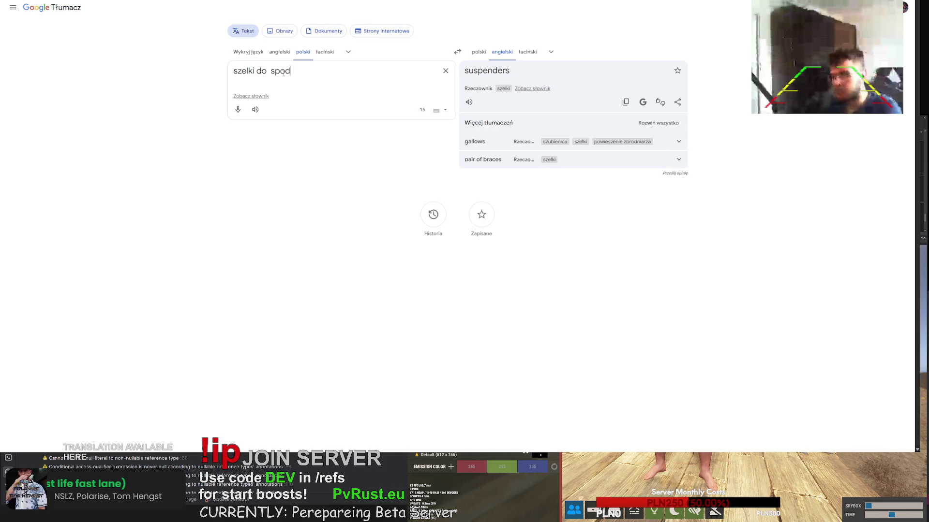
{"action": "left_click", "coordinate": [279, 89]}
{"action": "left_click_drag", "start_coordinate": [546, 73], "coordinate": [464, 73]}
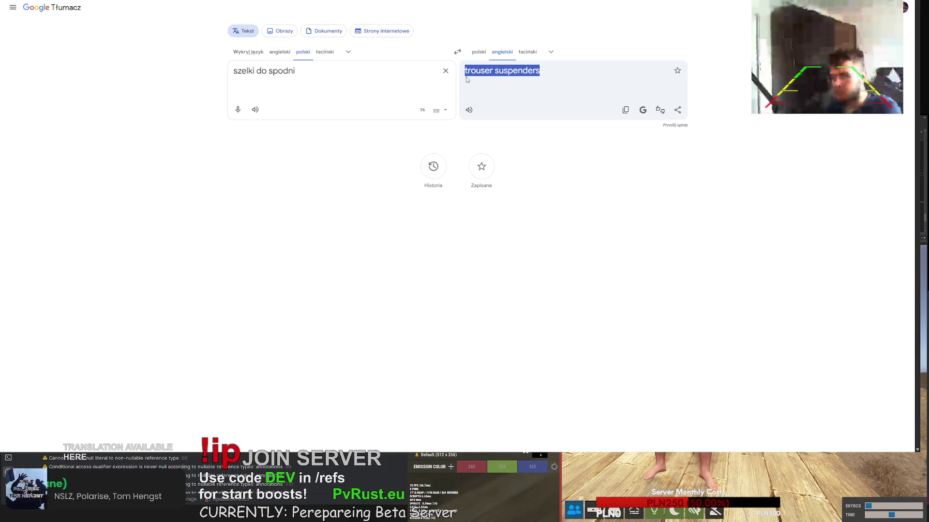
{"action": "key", "text": "alt+Tab"}
{"action": "left_click", "coordinate": [386, 269]}
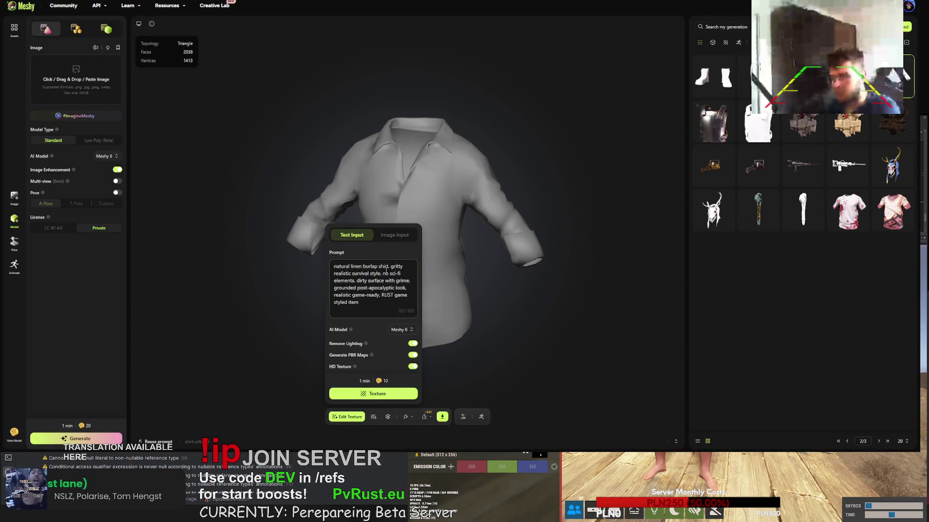
Reword the prompt to 'little bit muddy farmer collared shirt with trouser suspenders' and start texturing
{"action": "left_click_drag", "start_coordinate": [387, 269], "coordinate": [334, 267]}
{"action": "type", "text": "colla"}
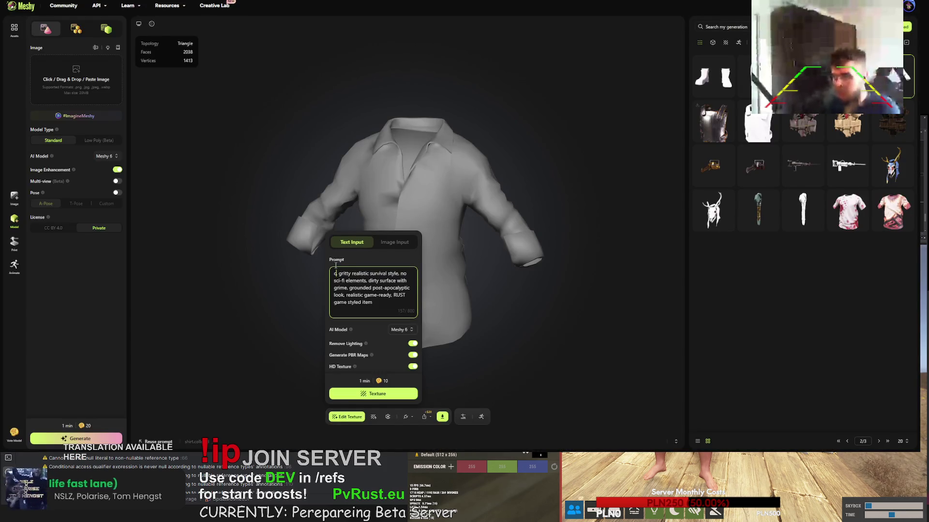
{"action": "type", "text": "red shirt w"}
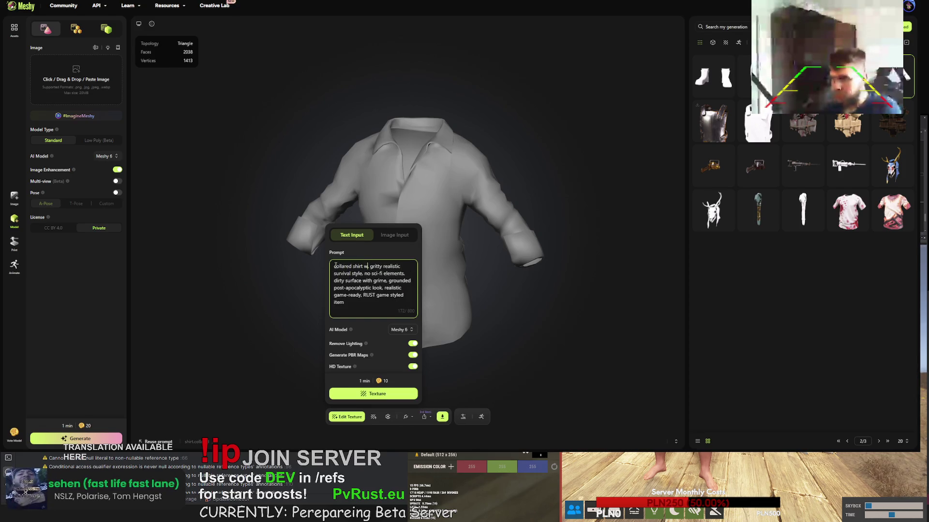
{"action": "key", "text": "BackSpace"}
{"action": "key", "text": "BackSpace"}
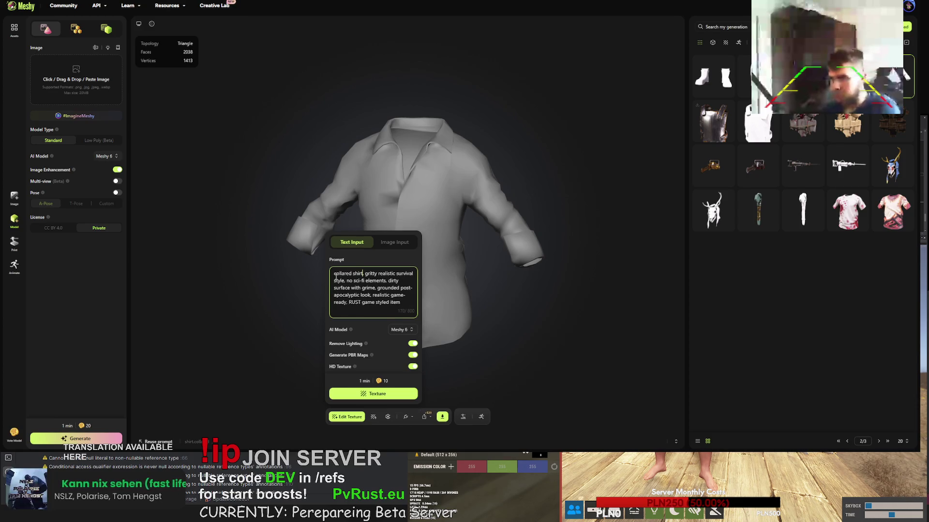
{"action": "type", "text": "dirty"}
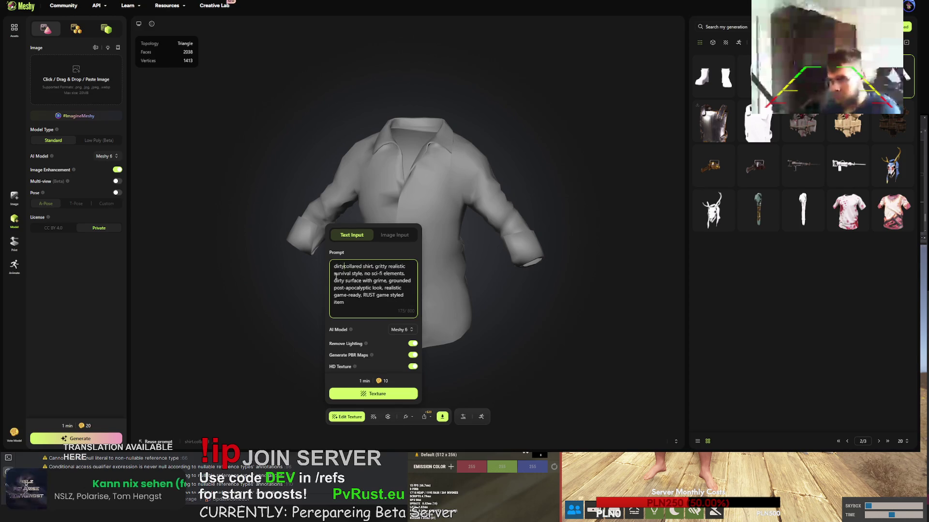
{"action": "left_click", "coordinate": [348, 267]}
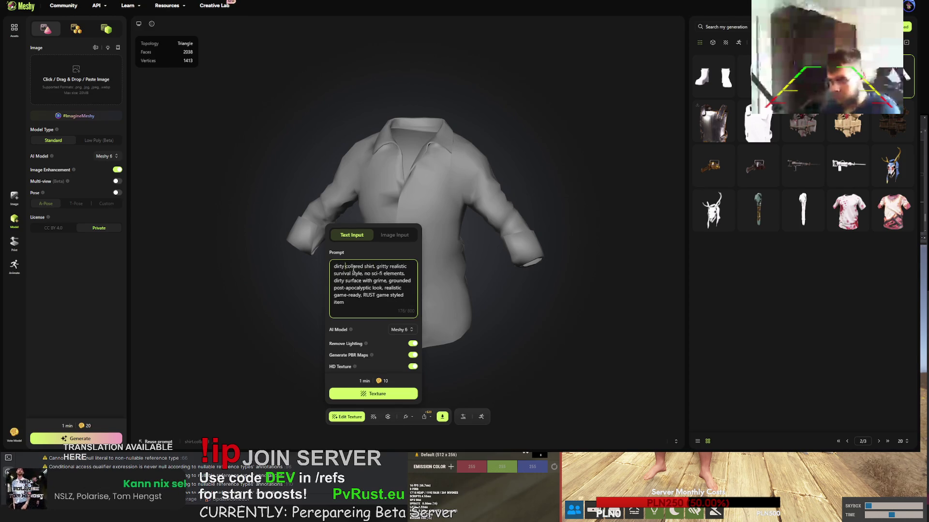
{"action": "type", "text": "farmer collared"}
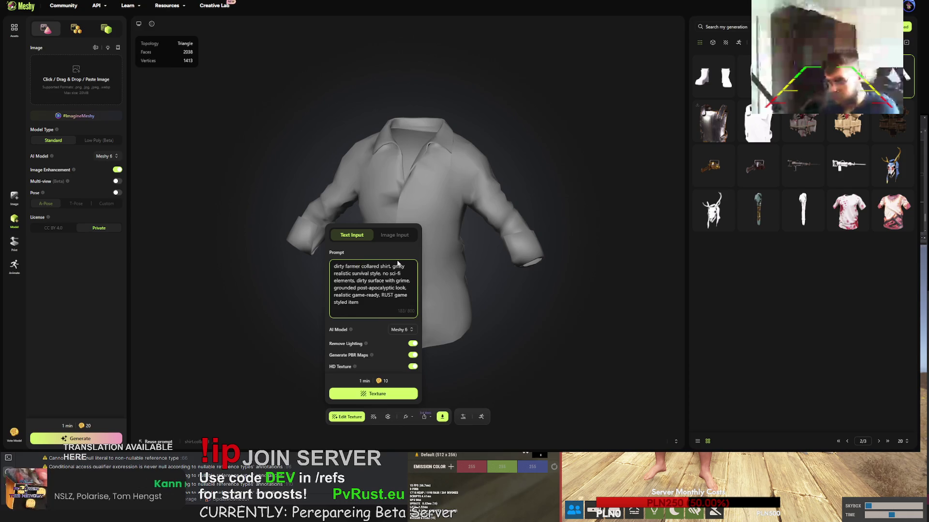
{"action": "type", "text": " shirt with trouser suspenders"}
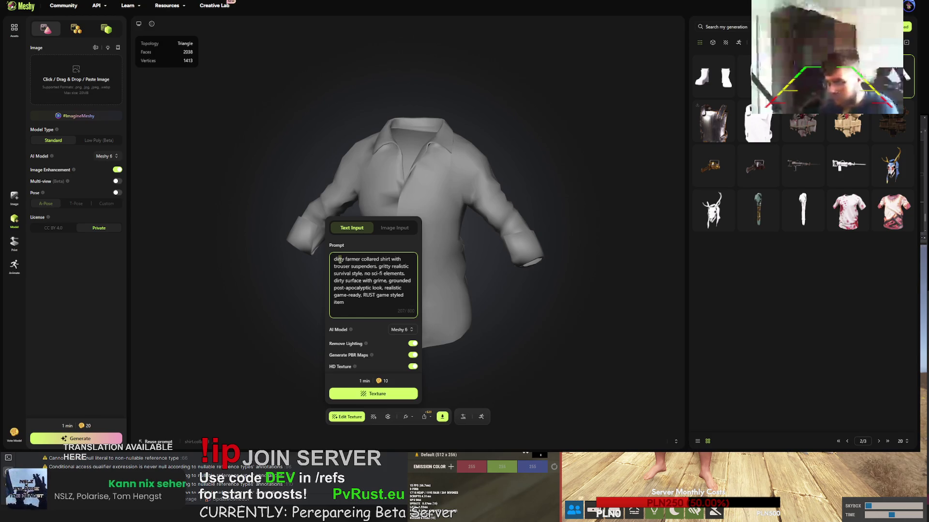
{"action": "left_click_drag", "start_coordinate": [343, 260], "coordinate": [332, 262]}
{"action": "type", "text": "little bit m"}
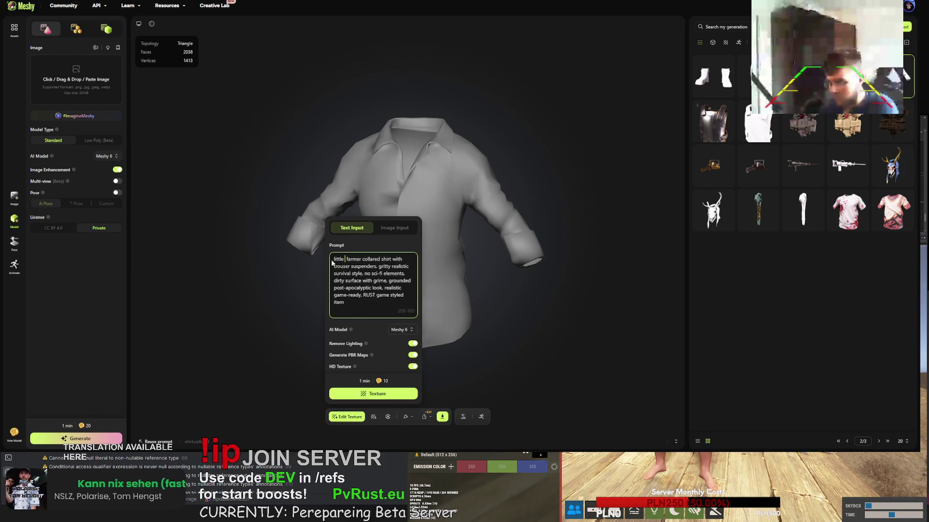
{"action": "type", "text": "uddy"}
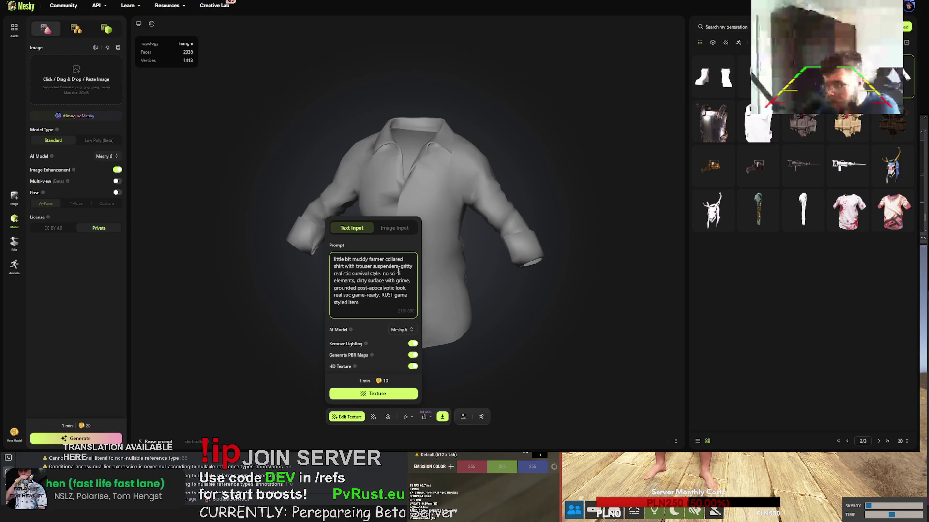
{"action": "left_click", "coordinate": [380, 401]}
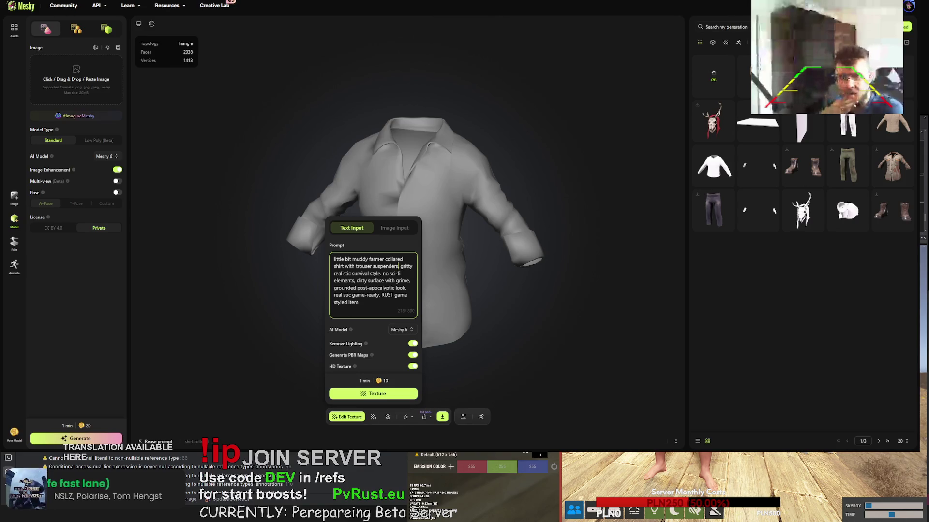
{"action": "left_click", "coordinate": [878, 444]}
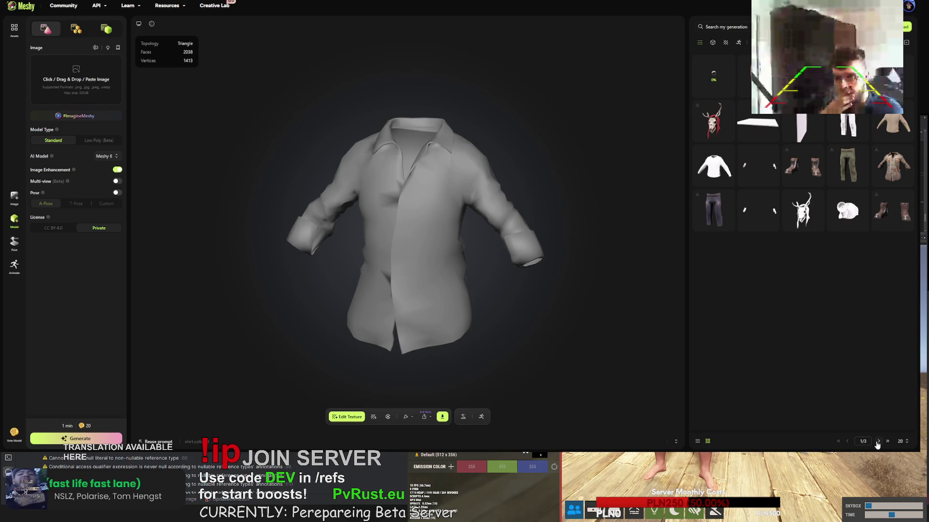
On page 2, select the boonie hat's full texture prompt text
{"action": "left_click", "coordinate": [878, 443]}
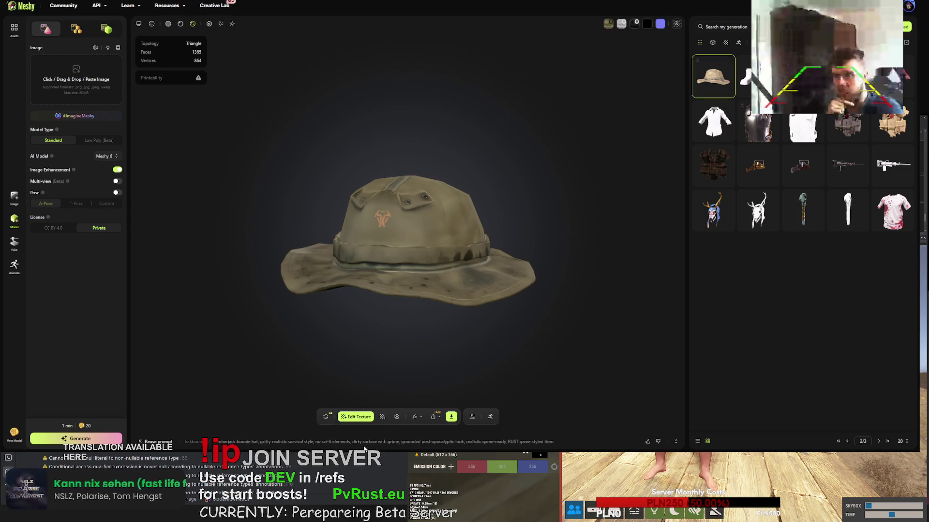
{"action": "left_click", "coordinate": [364, 448]}
{"action": "left_click_drag", "start_coordinate": [469, 419], "coordinate": [156, 407]}
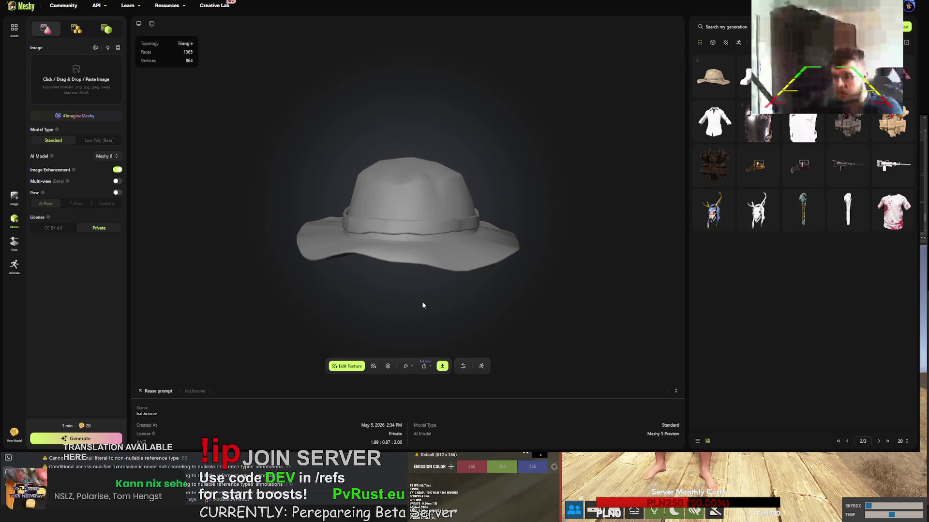
Paste the prompt into the hat's texture, replace 'lumberjack' with 'farmer straw', and start texturing
{"action": "left_click", "coordinate": [347, 366]}
{"action": "left_click_drag", "start_coordinate": [360, 231], "coordinate": [328, 232]}
{"action": "type", "text": "lumberjack boonie hat, gritty realistic survival style. no sci-fi elements. dirty surface with grime. grounded post-apocalyptic look. realistic game-ready. RUST game styled item"}
{"action": "double_click", "coordinate": [346, 216]}
{"action": "type", "text": "farmer straw"}
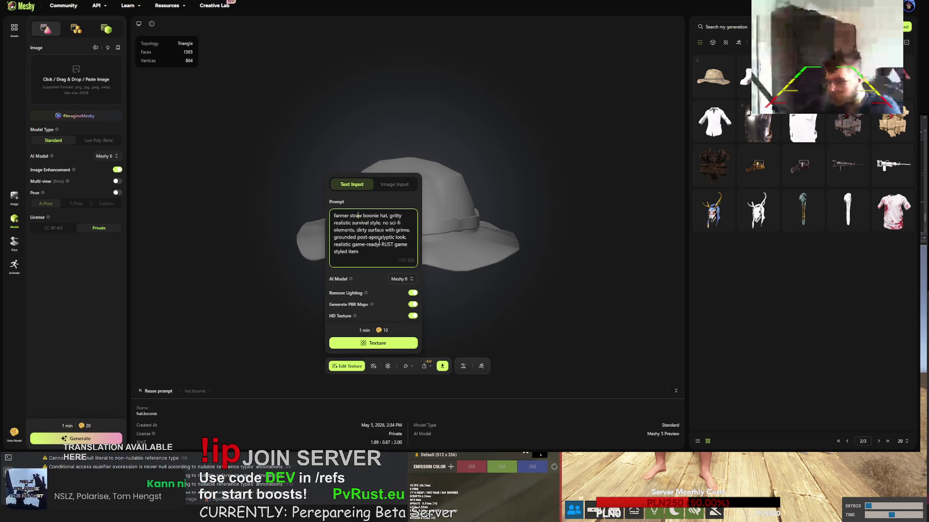
{"action": "left_click", "coordinate": [386, 345]}
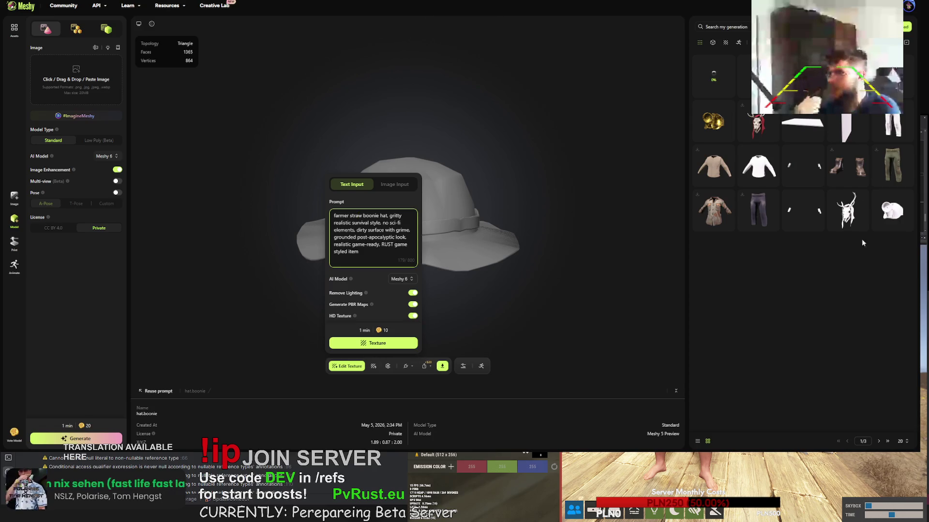
{"action": "left_click", "coordinate": [879, 442]}
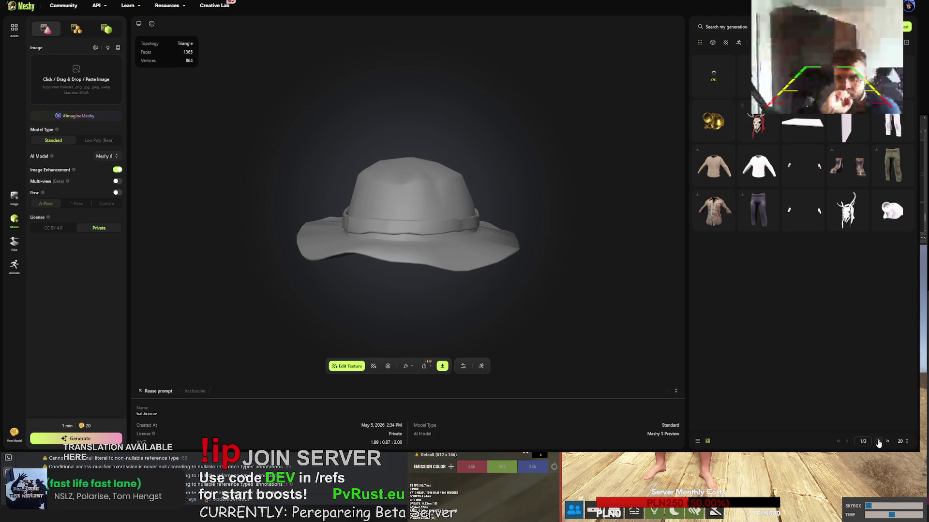
{"action": "left_click", "coordinate": [892, 77]}
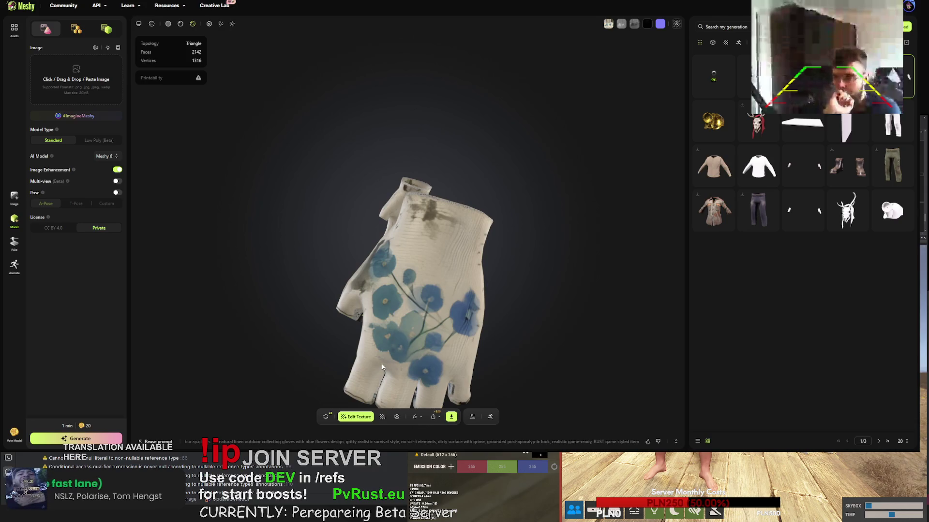
Confirm the retry, then orbit and zoom to review the stained cargo trousers from several angles
{"action": "left_click", "coordinate": [331, 418]}
{"action": "left_click", "coordinate": [538, 252]}
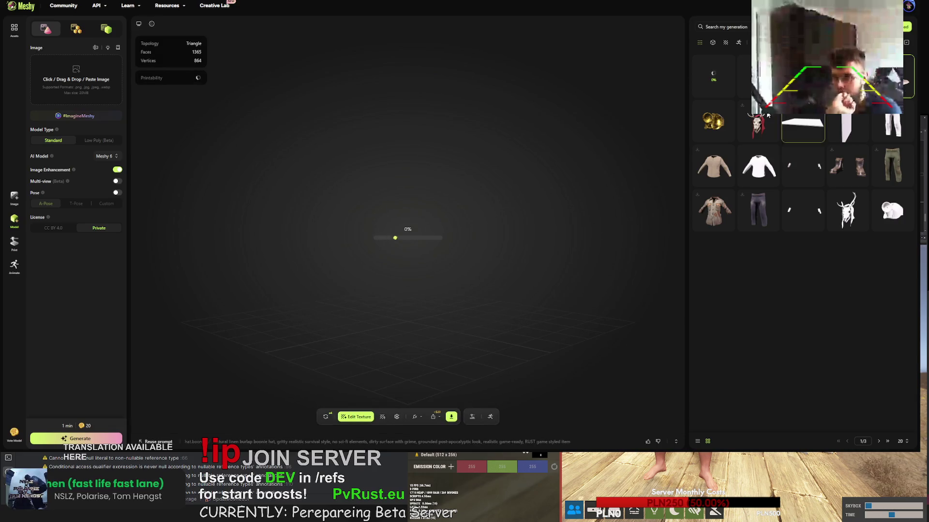
{"action": "mouse_move", "coordinate": [452, 231]}
{"action": "left_mouse_down"}
{"action": "mouse_move", "coordinate": [519, 258]}
{"action": "mouse_move", "coordinate": [482, 259]}
{"action": "left_mouse_up"}
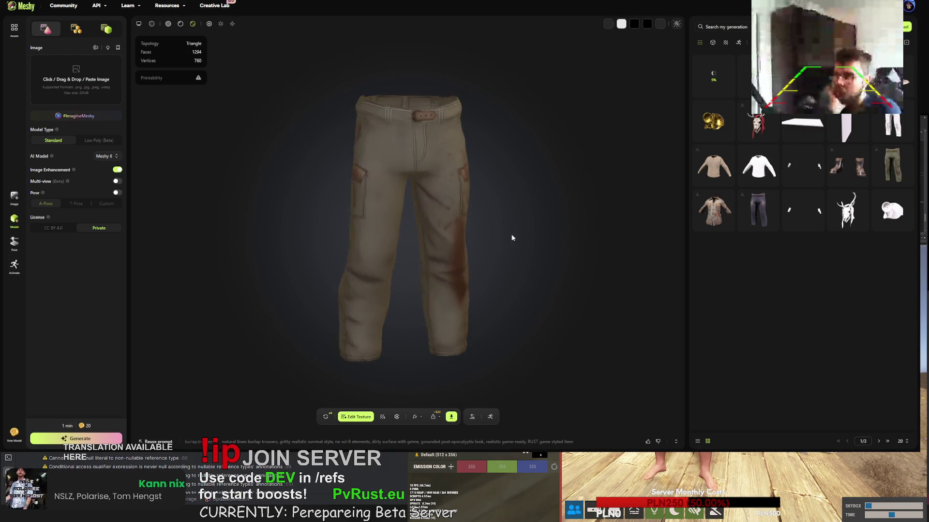
{"action": "left_click_drag", "start_coordinate": [504, 234], "coordinate": [496, 234]}
{"action": "scroll", "coordinate": [414, 174], "scroll_direction": "up", "scroll_amount": 8}
{"action": "mouse_move", "coordinate": [471, 178]}
{"action": "left_mouse_down"}
{"action": "mouse_move", "coordinate": [413, 181]}
{"action": "mouse_move", "coordinate": [450, 190]}
{"action": "mouse_move", "coordinate": [281, 187]}
{"action": "mouse_move", "coordinate": [343, 193]}
{"action": "mouse_move", "coordinate": [435, 183]}
{"action": "left_mouse_up"}
{"action": "scroll", "coordinate": [426, 174], "scroll_direction": "down", "scroll_amount": 5}
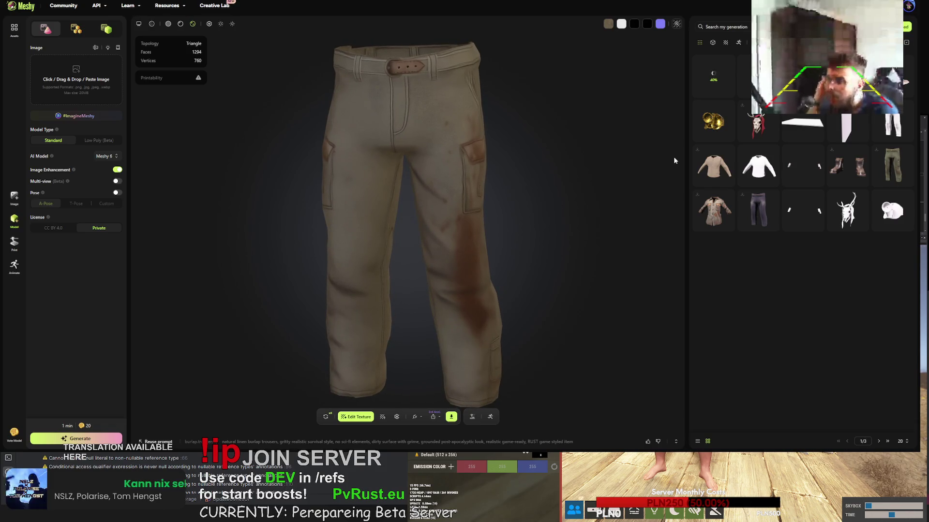
Open the weathered boonie hat, tilt it to a top view, and bring up its download settings
{"action": "left_click", "coordinate": [893, 77]}
{"action": "mouse_move", "coordinate": [541, 274]}
{"action": "left_mouse_down"}
{"action": "mouse_move", "coordinate": [414, 307]}
{"action": "mouse_move", "coordinate": [438, 387]}
{"action": "left_mouse_up"}
{"action": "left_click", "coordinate": [450, 417]}
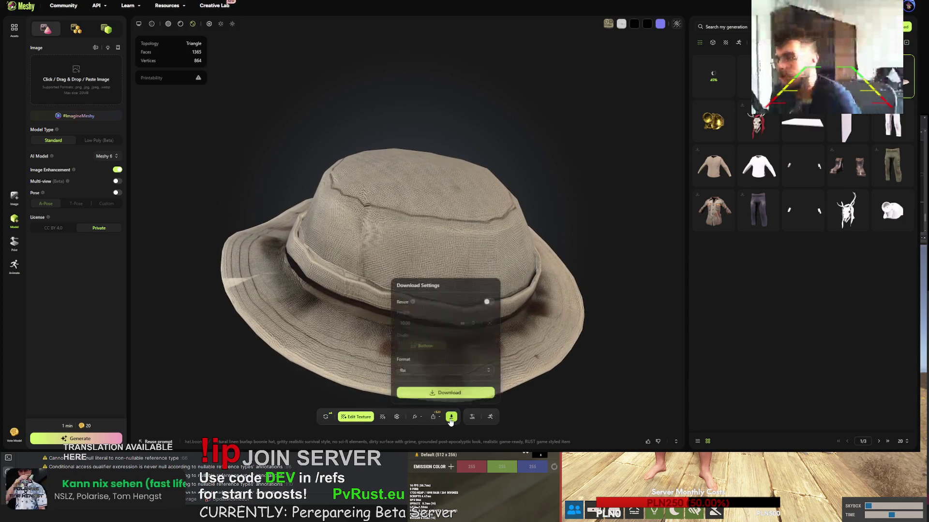
Download the weathered boonie hat as FBX, then open the burlap cargo trousers' download settings
{"action": "left_click", "coordinate": [445, 393]}
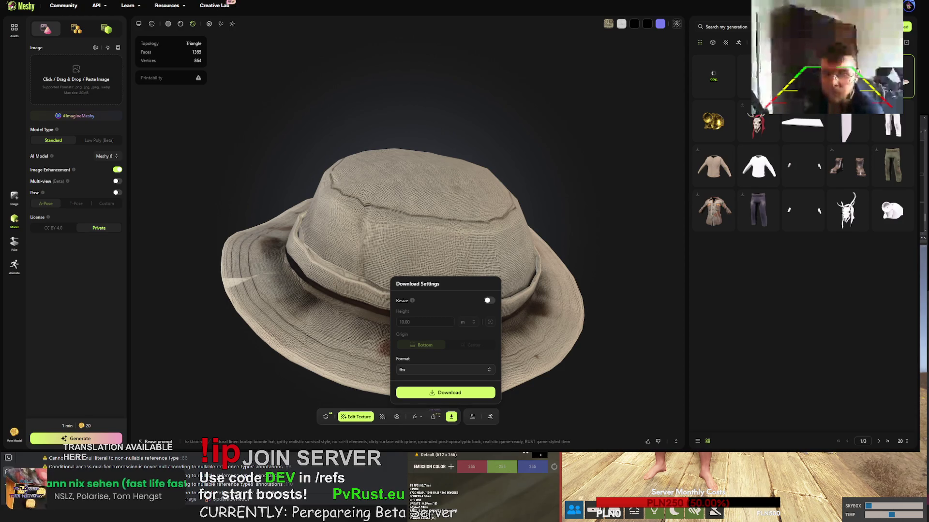
{"action": "key", "text": "Escape"}
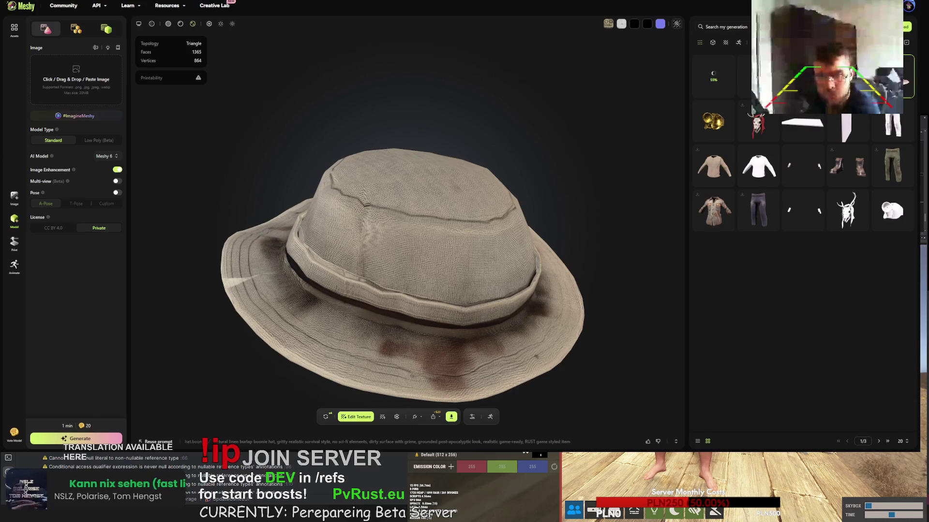
{"action": "left_click", "coordinate": [848, 76]}
{"action": "left_click", "coordinate": [451, 417]}
Download the burlap cargo trousers as FBX and inspect the plaid collared shirt from the side
{"action": "left_click", "coordinate": [445, 392]}
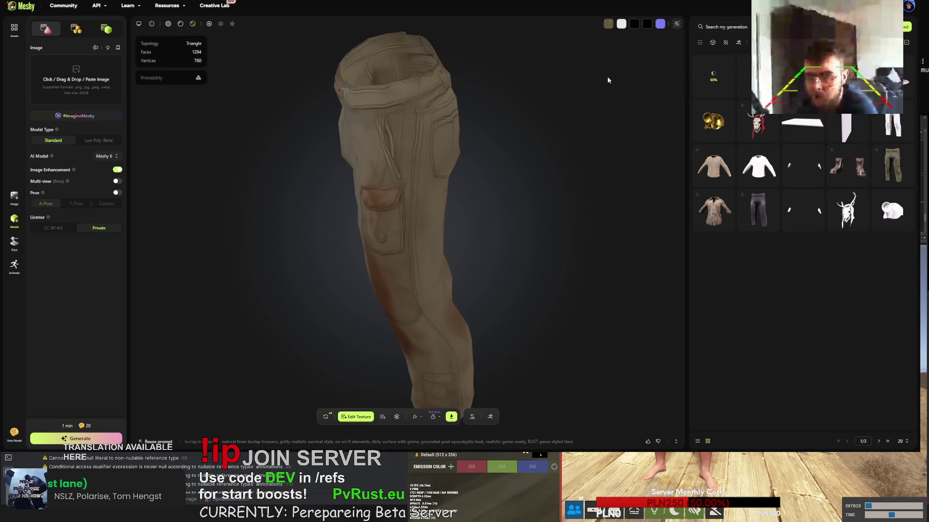
{"action": "left_click", "coordinate": [714, 211]}
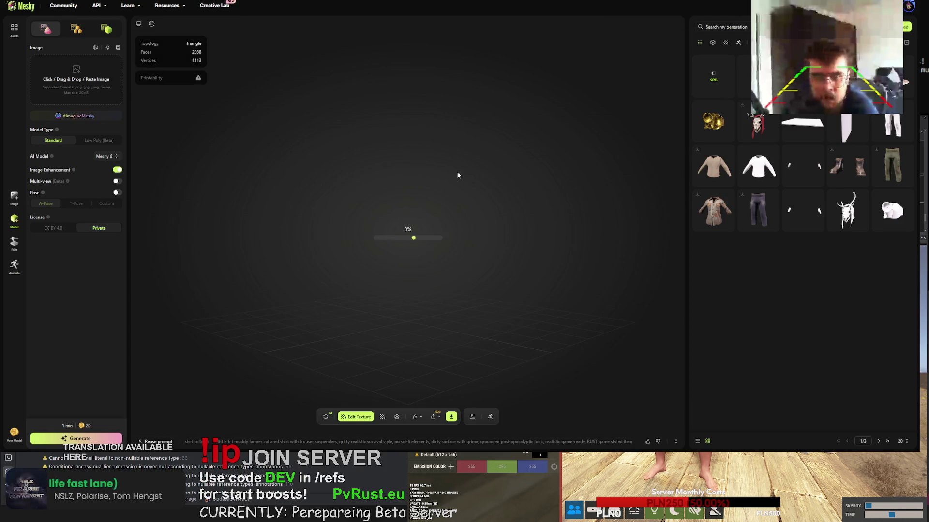
{"action": "mouse_move", "coordinate": [427, 214]}
{"action": "left_mouse_down"}
{"action": "mouse_move", "coordinate": [495, 201]}
{"action": "mouse_move", "coordinate": [361, 215]}
{"action": "mouse_move", "coordinate": [421, 217]}
{"action": "mouse_move", "coordinate": [400, 289]}
{"action": "mouse_move", "coordinate": [402, 257]}
{"action": "mouse_move", "coordinate": [268, 257]}
{"action": "mouse_move", "coordinate": [460, 276]}
{"action": "left_mouse_up"}
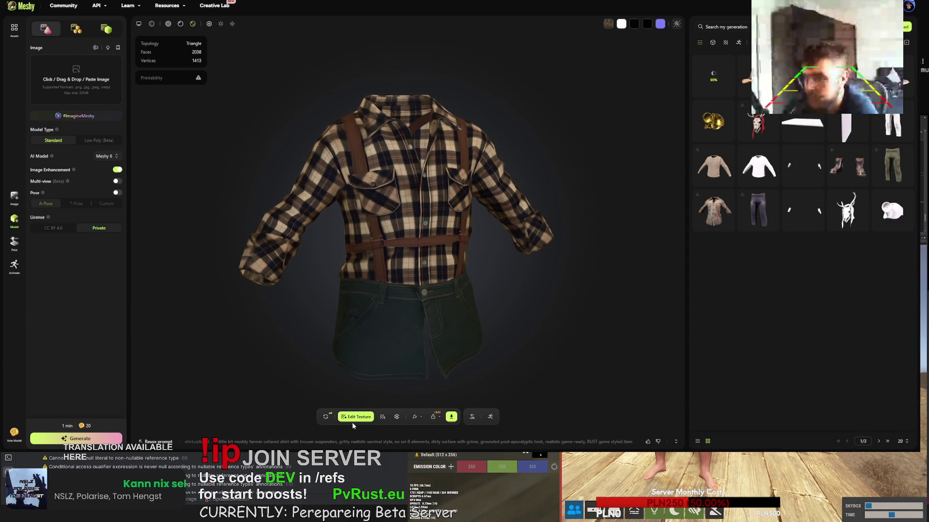
Retry the plaid shirt's texture, then bring up FBX download settings for the straw boonie hat
{"action": "left_click", "coordinate": [325, 416]}
{"action": "left_click", "coordinate": [550, 254]}
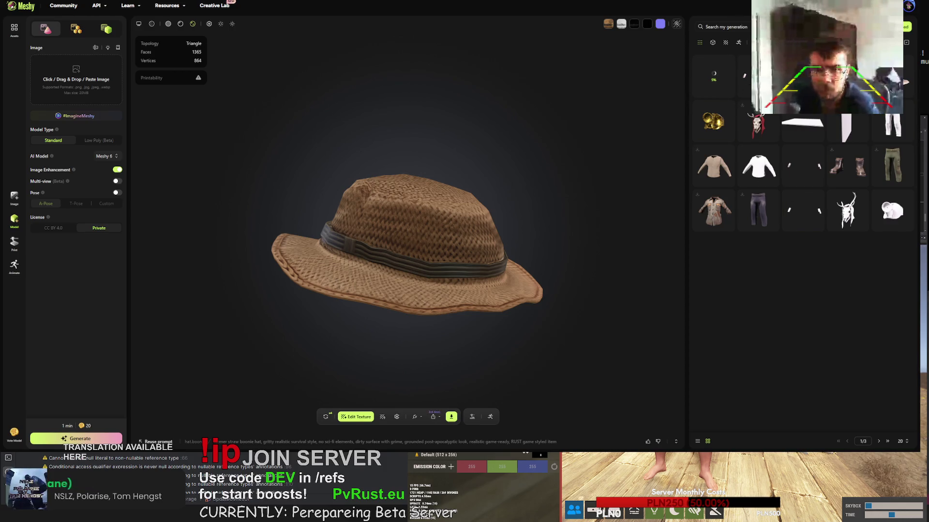
{"action": "left_click", "coordinate": [450, 417]}
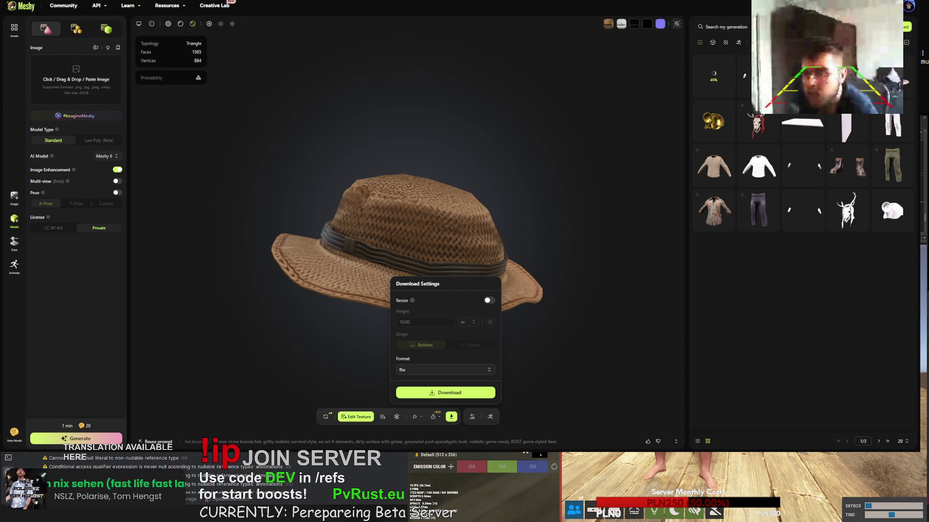
Download the straw boonie hat as FBX and open the flower-patterned fingerless gloves
{"action": "left_click", "coordinate": [466, 392]}
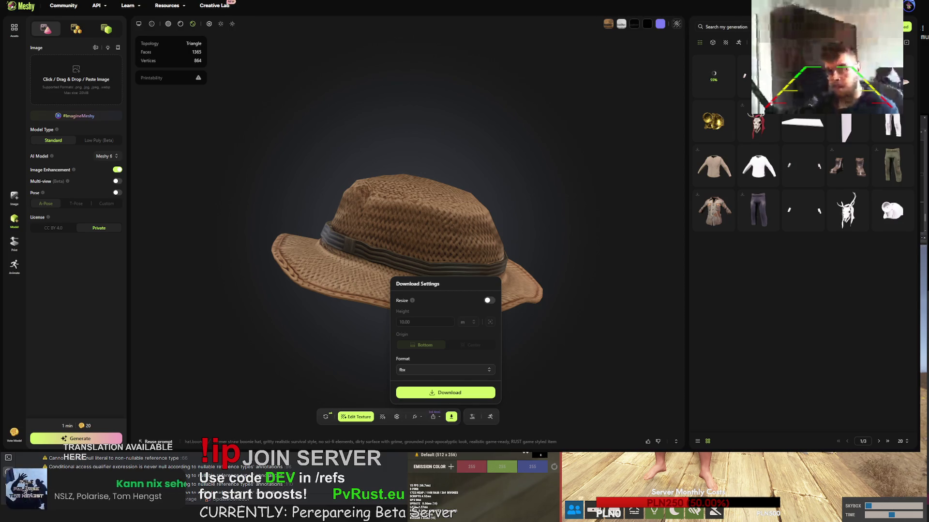
{"action": "left_click", "coordinate": [744, 76]}
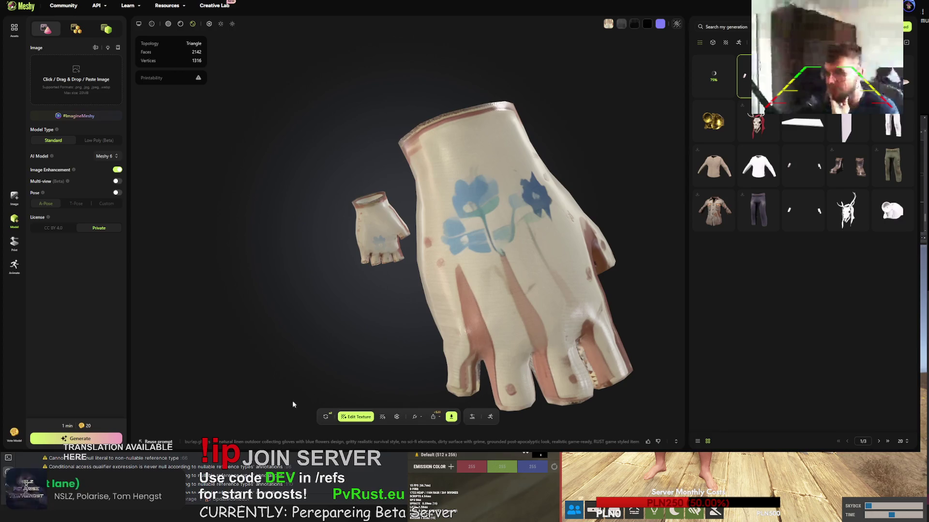
Retry the cream, blue-flowered fingerless gloves and confirm replacing the current version
{"action": "left_click", "coordinate": [327, 418]}
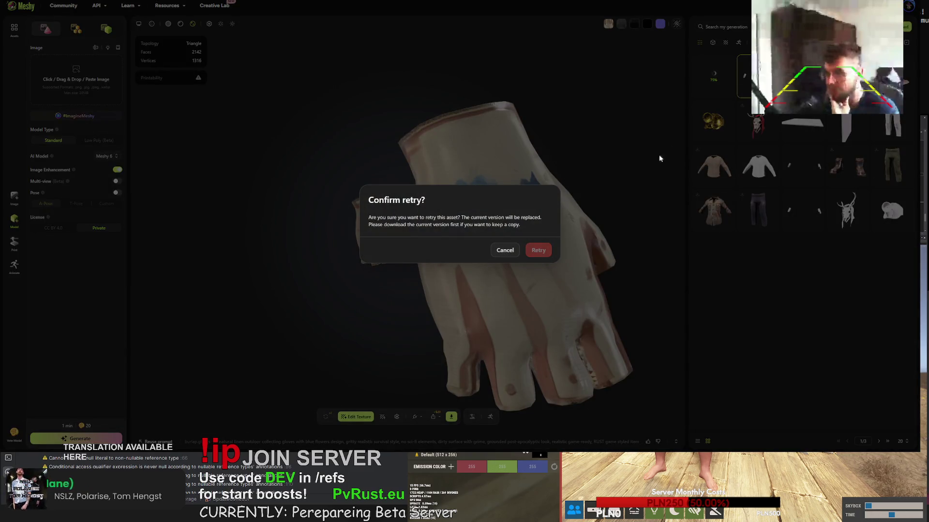
{"action": "key", "text": "Return"}
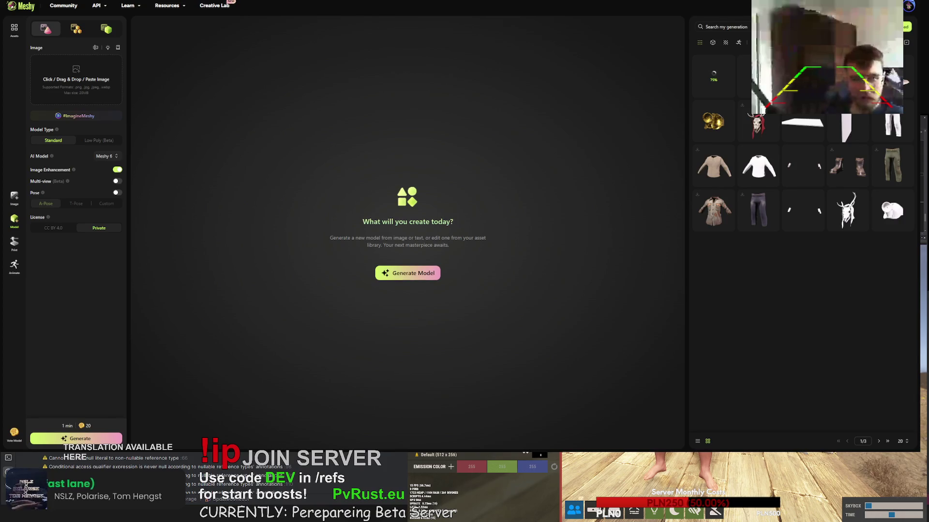
Orbit the green suspender shirt to view its sides and top, then confirm a retry
{"action": "left_click", "coordinate": [757, 76]}
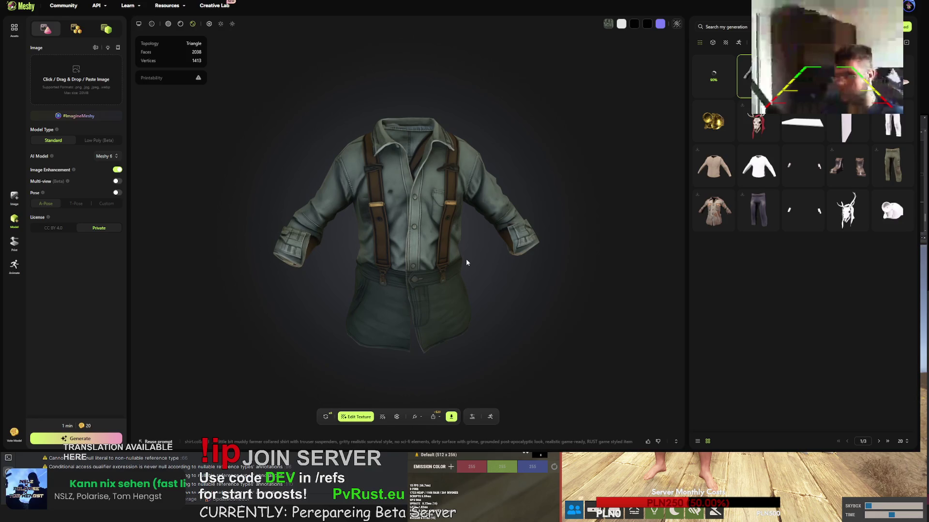
{"action": "mouse_move", "coordinate": [421, 314]}
{"action": "left_mouse_down"}
{"action": "mouse_move", "coordinate": [480, 299]}
{"action": "mouse_move", "coordinate": [404, 304]}
{"action": "left_mouse_up"}
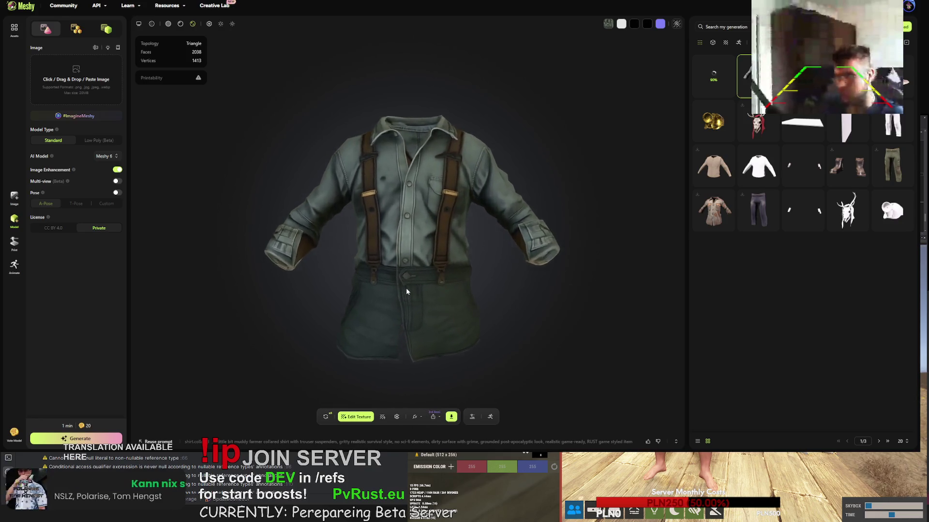
{"action": "scroll", "coordinate": [405, 288], "scroll_direction": "up", "scroll_amount": 5}
{"action": "mouse_move", "coordinate": [439, 252]}
{"action": "left_mouse_down"}
{"action": "mouse_move", "coordinate": [440, 195]}
{"action": "mouse_move", "coordinate": [436, 276]}
{"action": "mouse_move", "coordinate": [476, 268]}
{"action": "mouse_move", "coordinate": [431, 274]}
{"action": "mouse_move", "coordinate": [431, 214]}
{"action": "mouse_move", "coordinate": [414, 216]}
{"action": "mouse_move", "coordinate": [462, 227]}
{"action": "mouse_move", "coordinate": [454, 230]}
{"action": "left_mouse_up"}
{"action": "scroll", "coordinate": [438, 261], "scroll_direction": "down", "scroll_amount": 3}
{"action": "scroll", "coordinate": [435, 229], "scroll_direction": "down", "scroll_amount": 3}
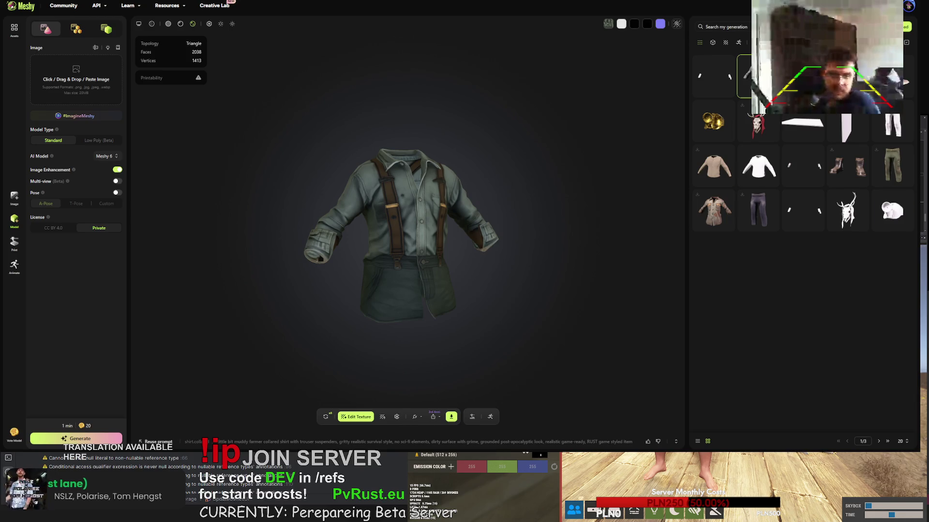
{"action": "left_click", "coordinate": [325, 416]}
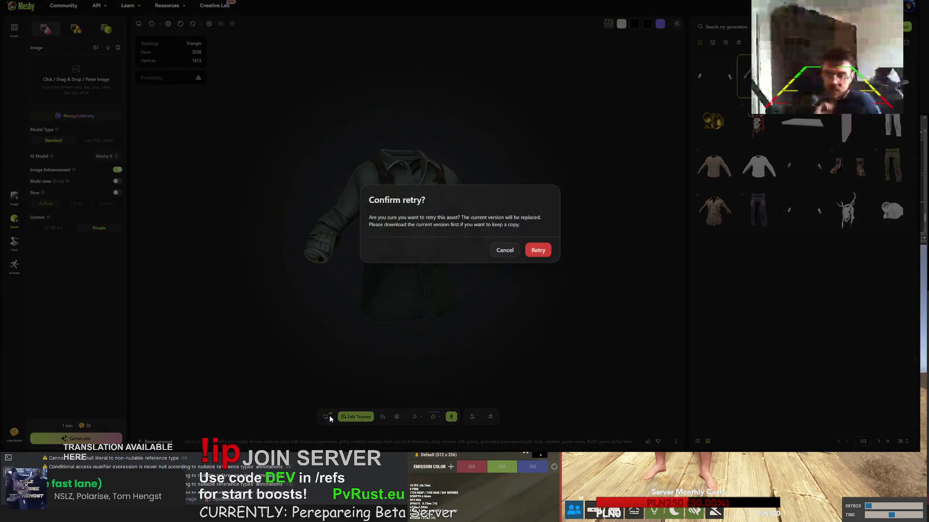
{"action": "left_click", "coordinate": [538, 253]}
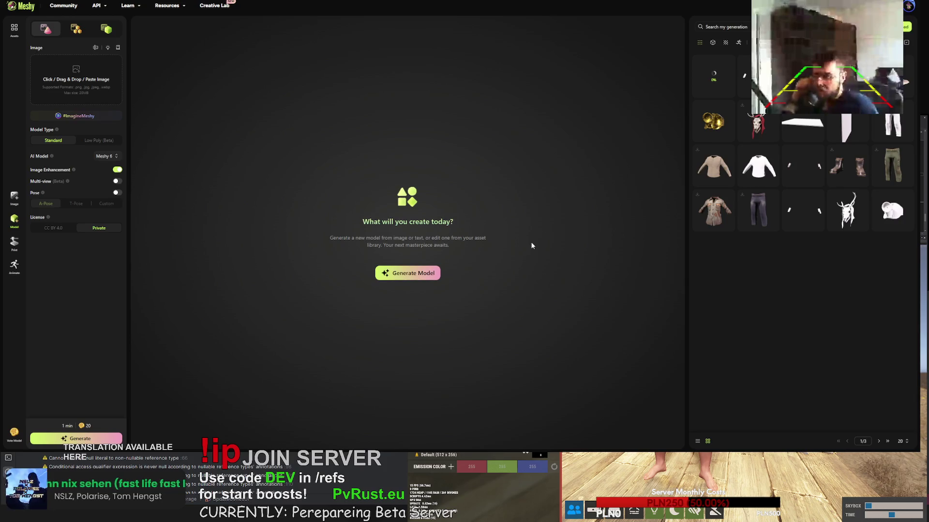
Open the white blue-spotted gloves and confirm a retry to generate a new version
{"action": "left_click", "coordinate": [740, 78]}
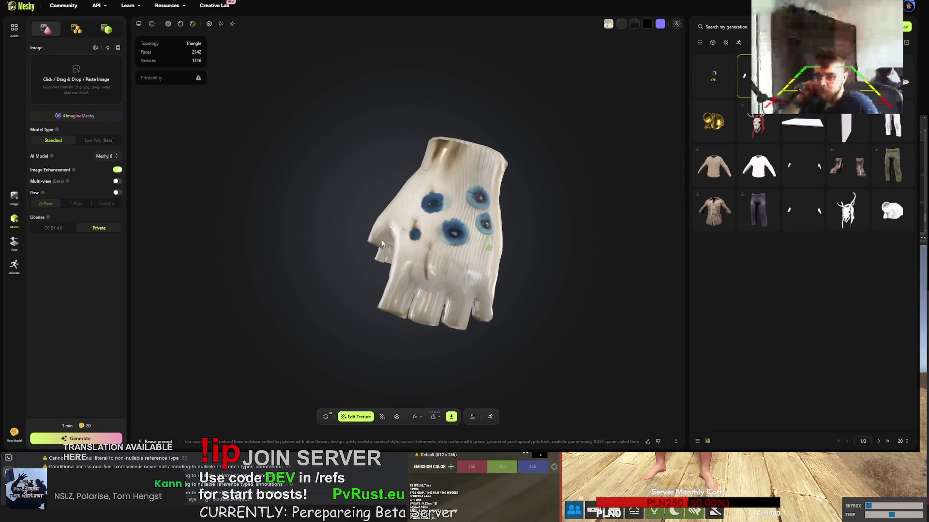
{"action": "left_click", "coordinate": [326, 416]}
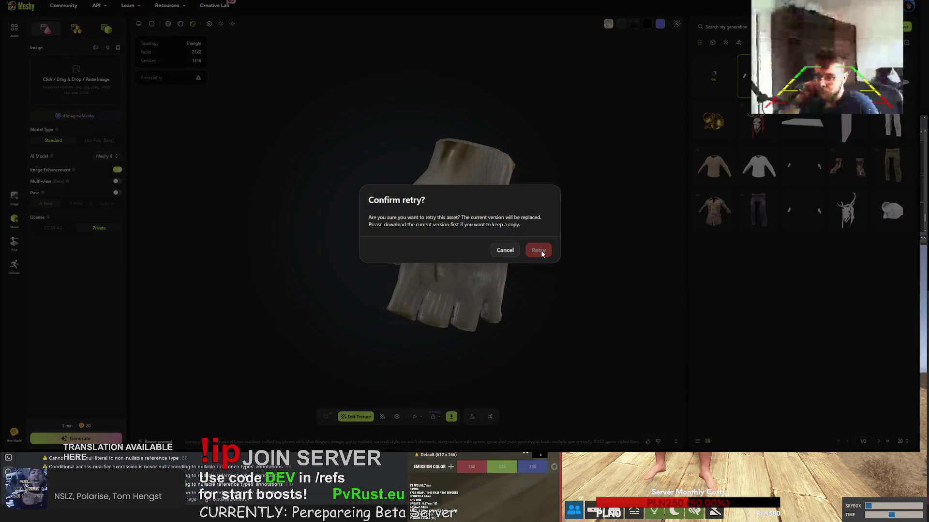
{"action": "left_click", "coordinate": [541, 252]}
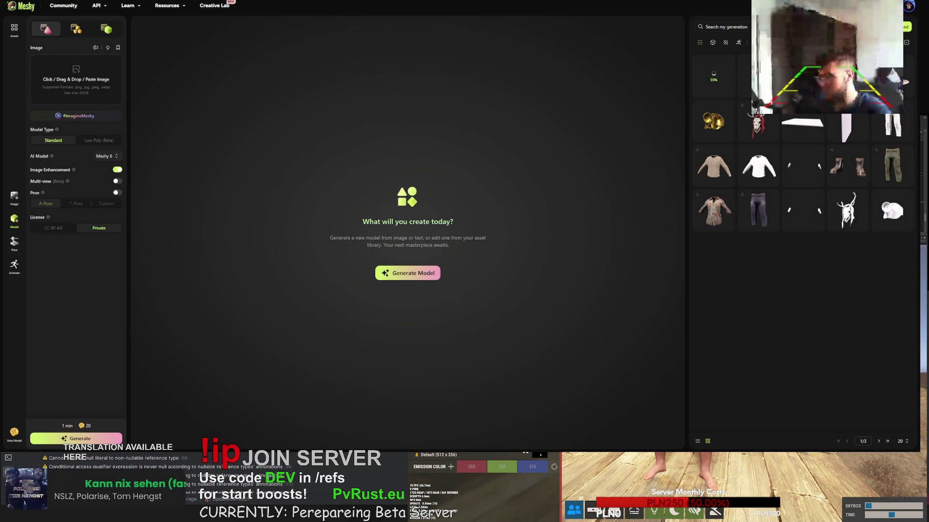
Upload the hooded jacket model file, adding a 6238-face untextured grey mesh
{"action": "left_click", "coordinate": [905, 27]}
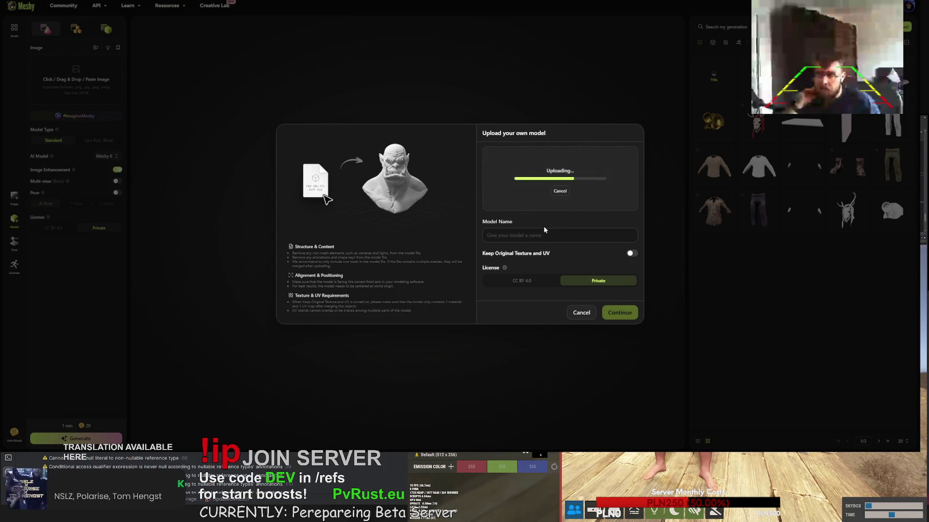
{"action": "left_click", "coordinate": [620, 313]}
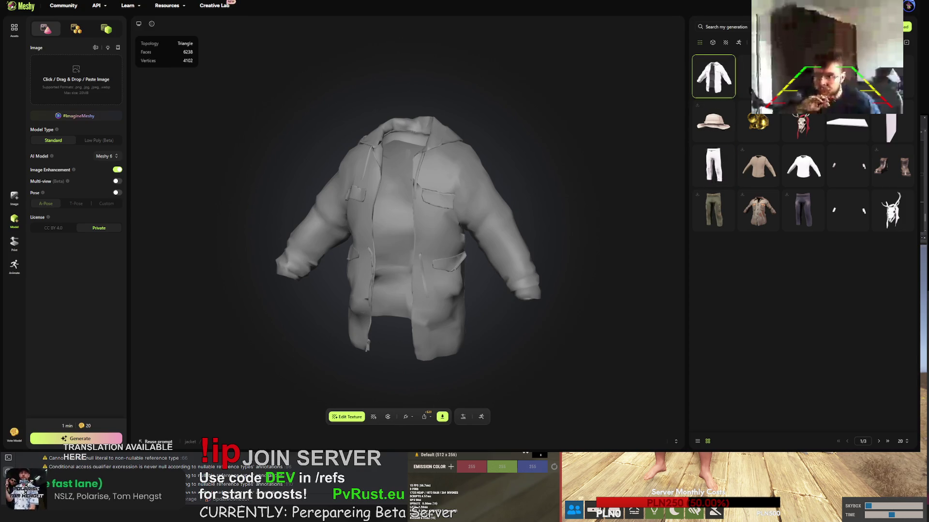
Select the straw boonie hat's full texture prompt and return to the grey jacket's texturing options
{"action": "left_click", "coordinate": [439, 442]}
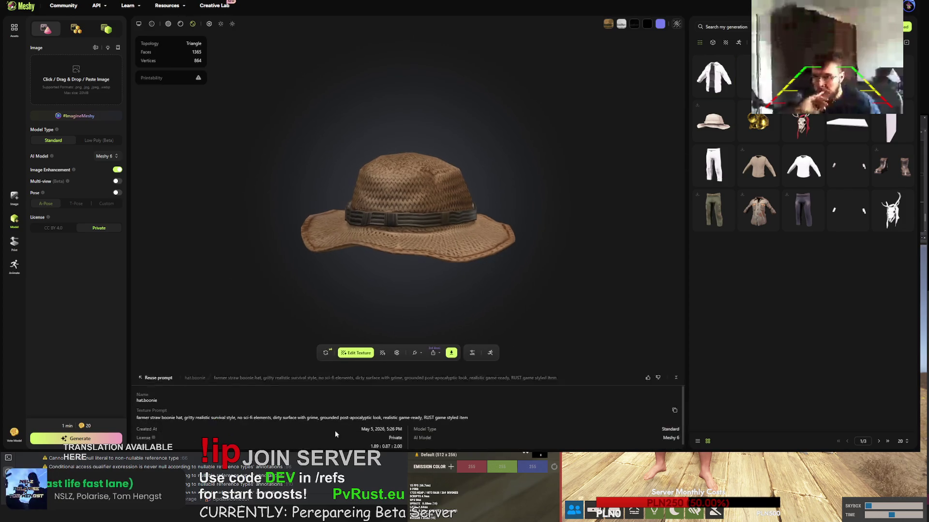
{"action": "left_click_drag", "start_coordinate": [478, 412], "coordinate": [135, 418]}
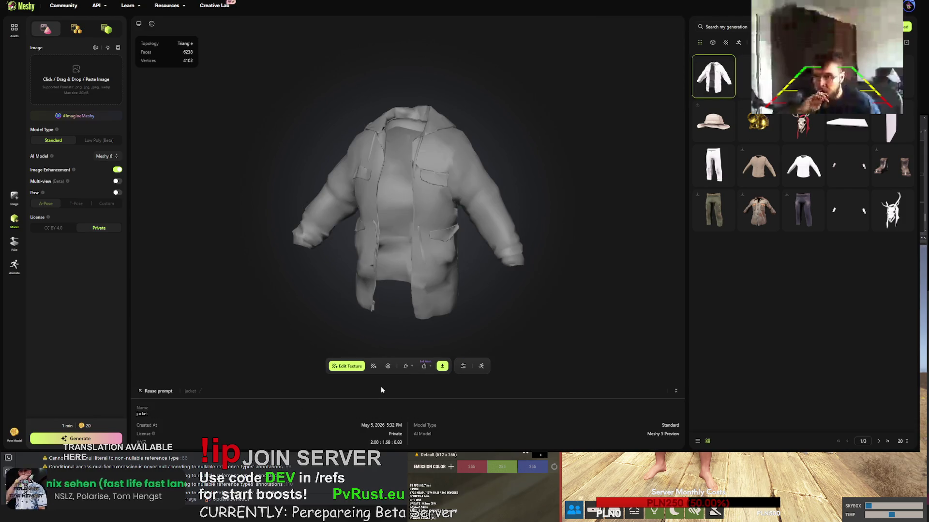
{"action": "left_click", "coordinate": [371, 366]}
Paste the hat prompt, replace its subject with 'fisherman waterproof jacket', and start texturing the jacket
{"action": "type", "text": "farmer straw boonie hat, gritty realistic survival style. no sci-fi elements. dirty surface with grime. grounded post-apocalyptic look. realistic game-ready. RUST game styled item"}
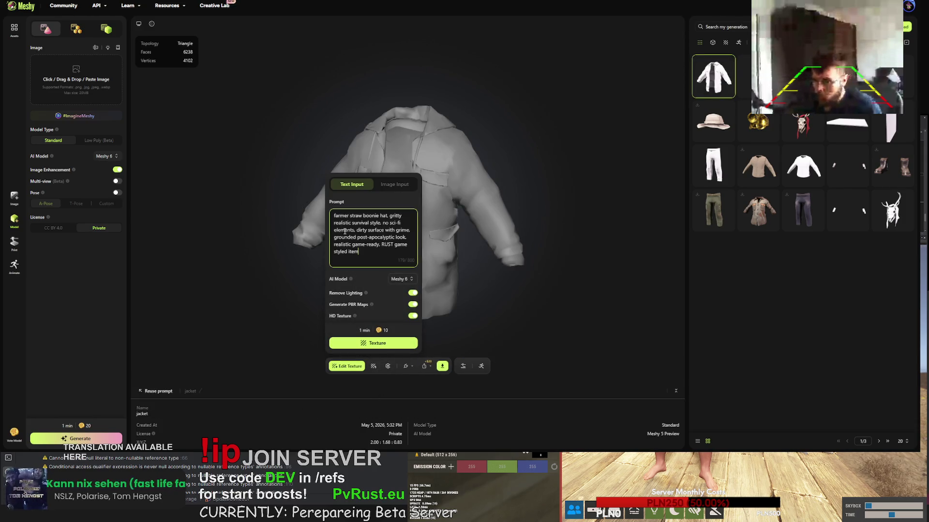
{"action": "left_click_drag", "start_coordinate": [387, 216], "coordinate": [332, 216]}
{"action": "type", "text": "fisherman w"}
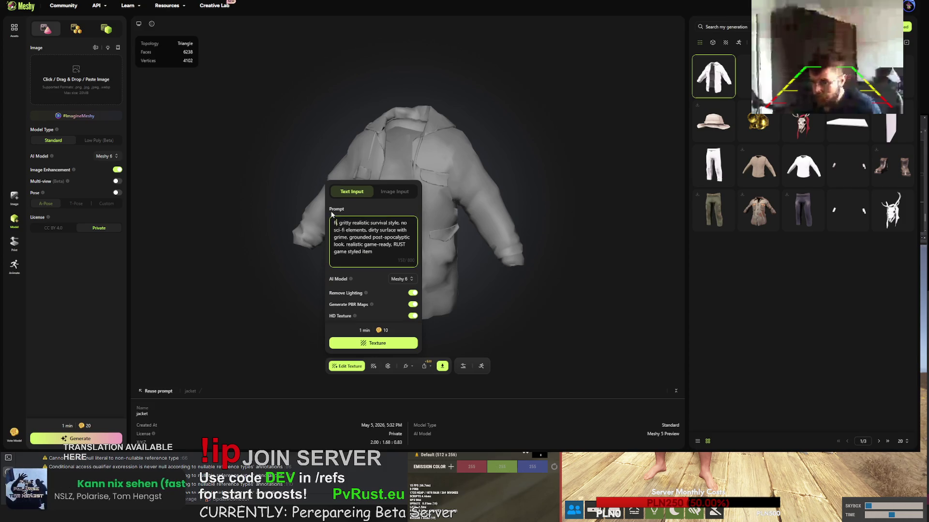
{"action": "type", "text": "aterproof ja"}
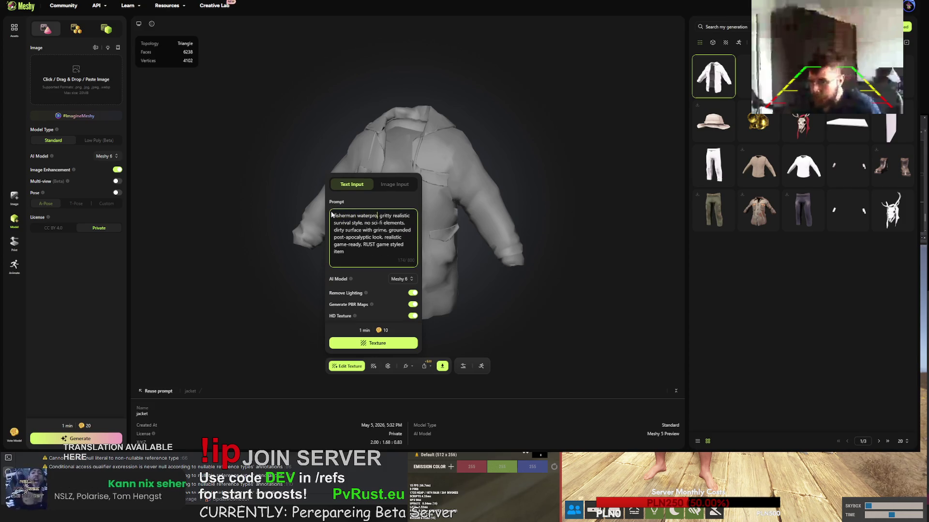
{"action": "type", "text": "cket"}
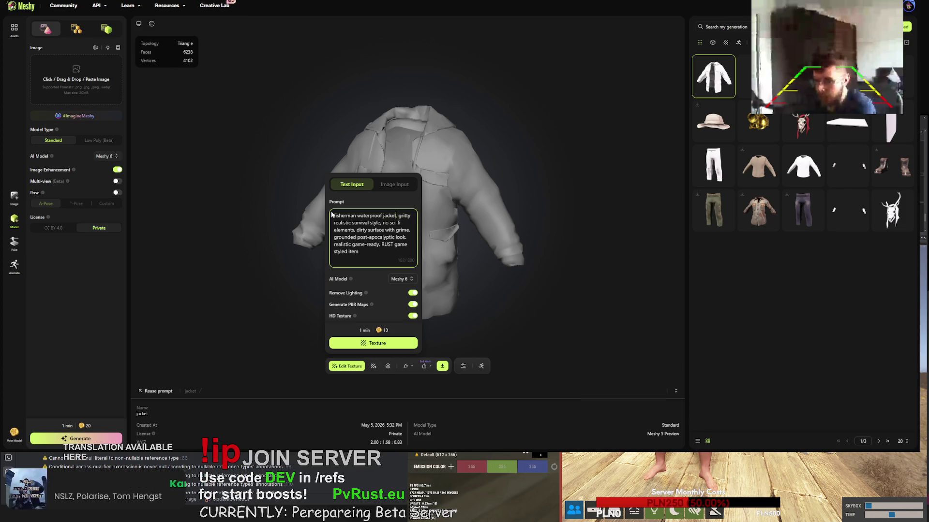
{"action": "left_click", "coordinate": [382, 348]}
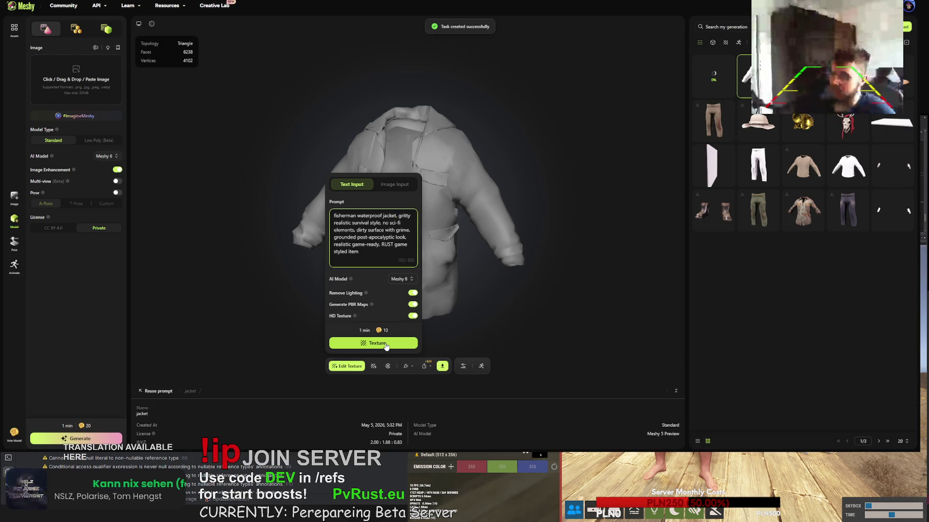
{"action": "left_click", "coordinate": [803, 167]}
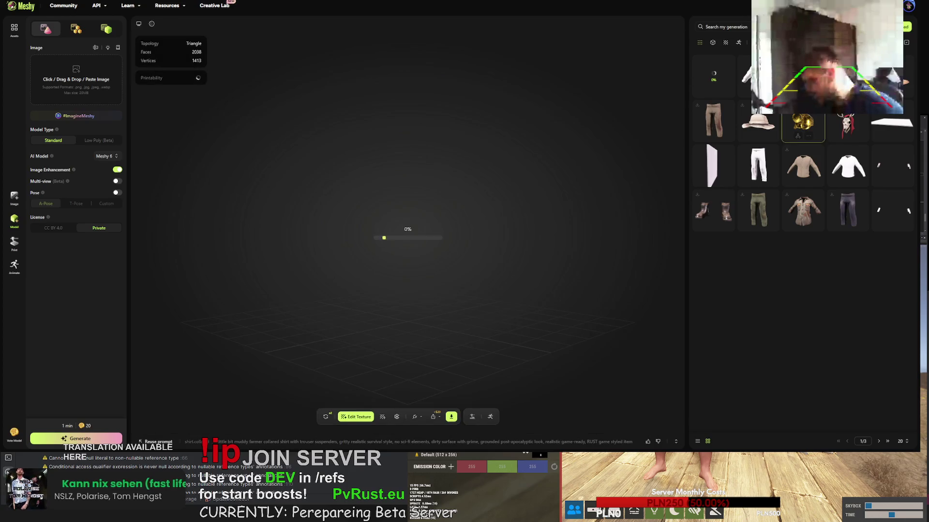
Orbit the muddy farmer shirt, select its full texture prompt, then open the grey collared shirt on page 2
{"action": "mouse_move", "coordinate": [446, 243]}
{"action": "left_mouse_down"}
{"action": "mouse_move", "coordinate": [503, 234]}
{"action": "mouse_move", "coordinate": [465, 233]}
{"action": "left_mouse_up"}
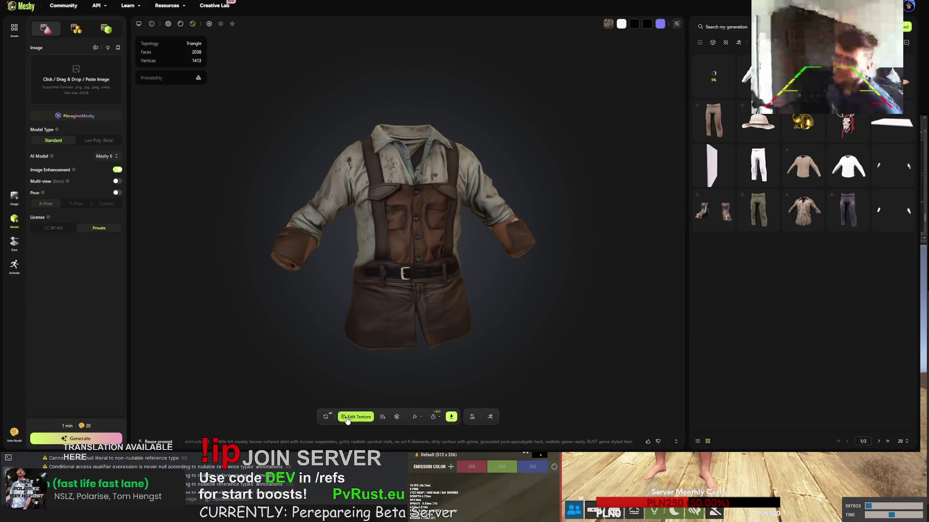
{"action": "left_click", "coordinate": [328, 441]}
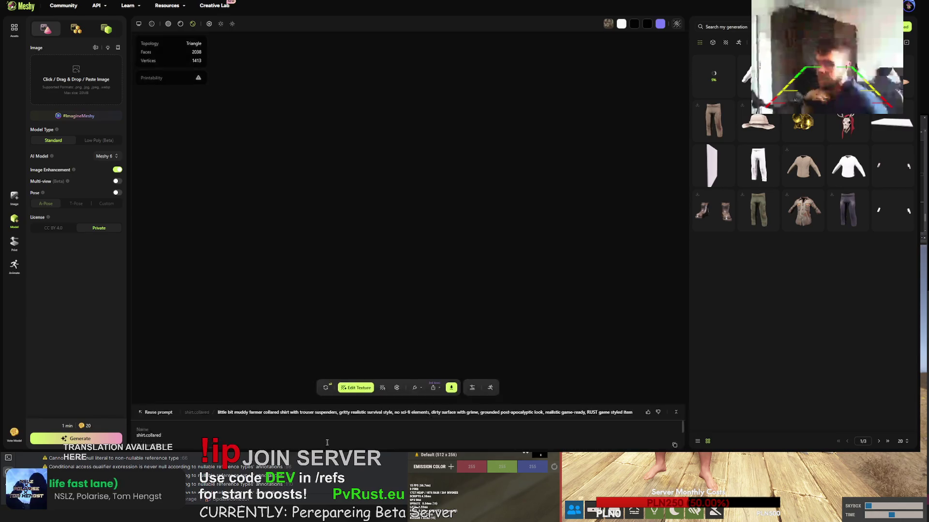
{"action": "left_click_drag", "start_coordinate": [539, 415], "coordinate": [137, 415]}
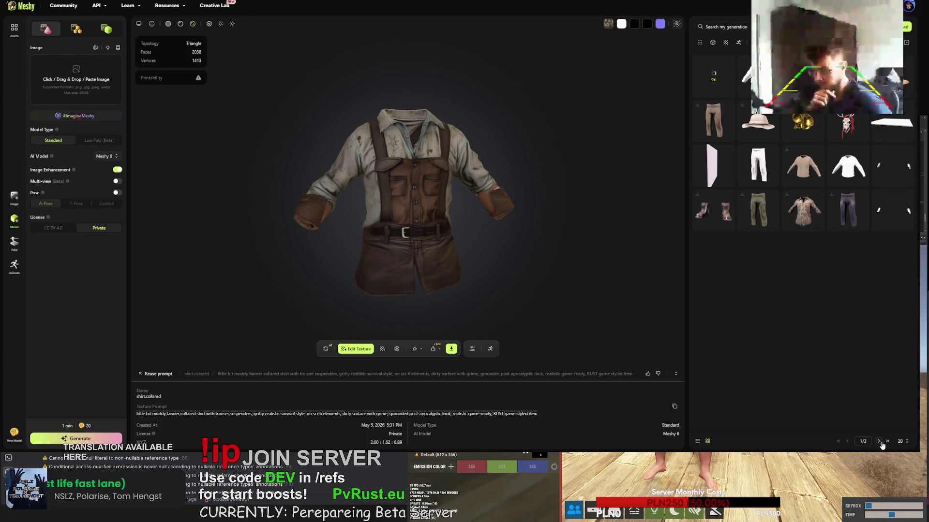
{"action": "left_click", "coordinate": [846, 127]}
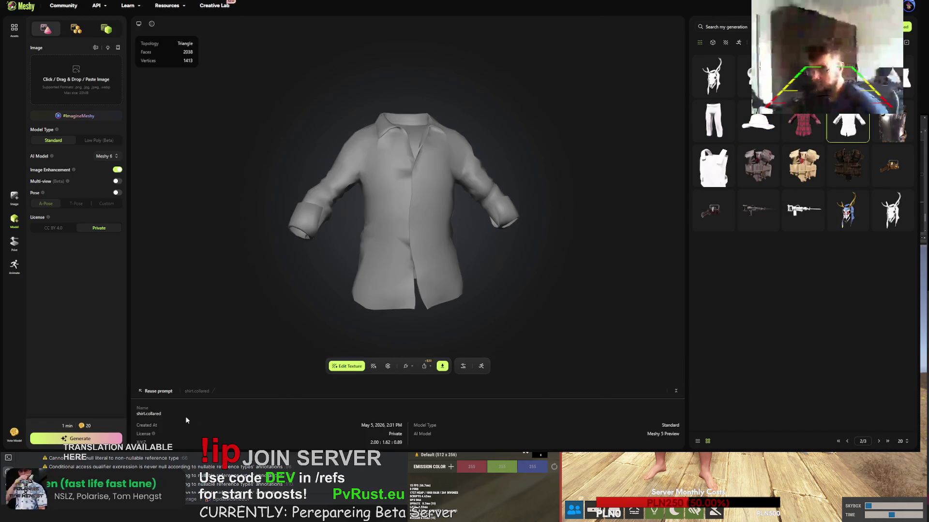
Paste the muddy farmer shirt prompt, swap 'trouser' for 'no trousers visible', and texture the shirt
{"action": "left_click", "coordinate": [374, 366]}
{"action": "left_click", "coordinate": [364, 241]}
{"action": "key", "text": "ctrl+a"}
{"action": "type", "text": "little bit muddy farmer collared shirt with trouser suspenders. gritty realistic survival style. no sci-fi elements. dirty surface with grime. grounded post-apocalyptic look. realistic game-ready. RUST game styled item"}
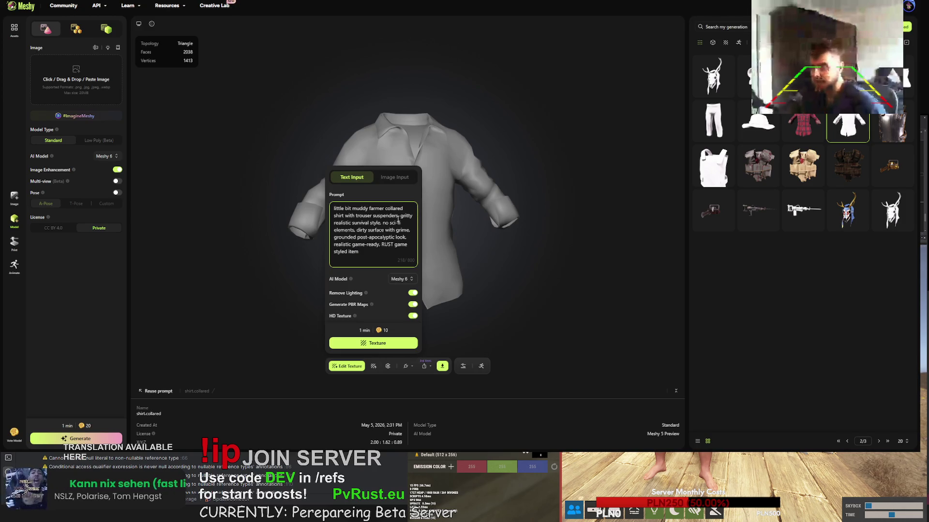
{"action": "left_click_drag", "start_coordinate": [373, 216], "coordinate": [355, 216]}
{"action": "key", "text": "BackSpace"}
{"action": "type", "text": "no trousers visible"}
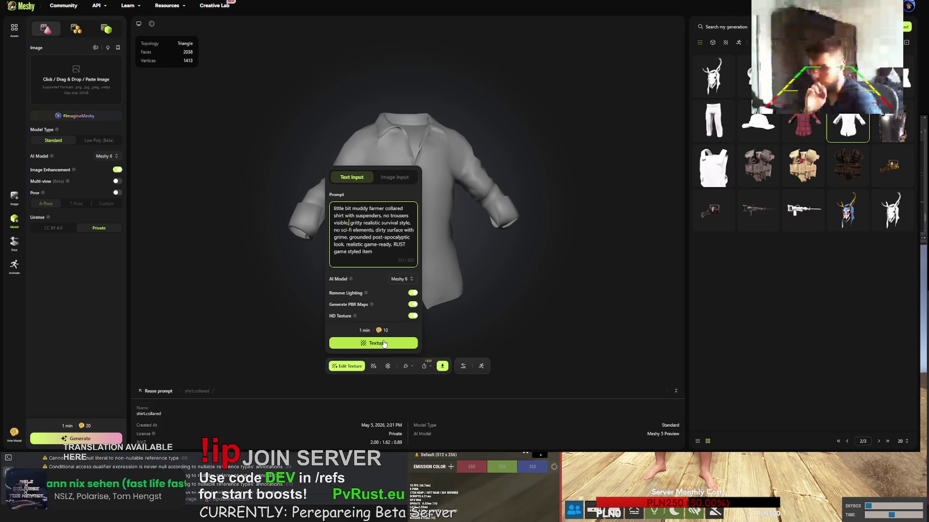
{"action": "left_click", "coordinate": [383, 343]}
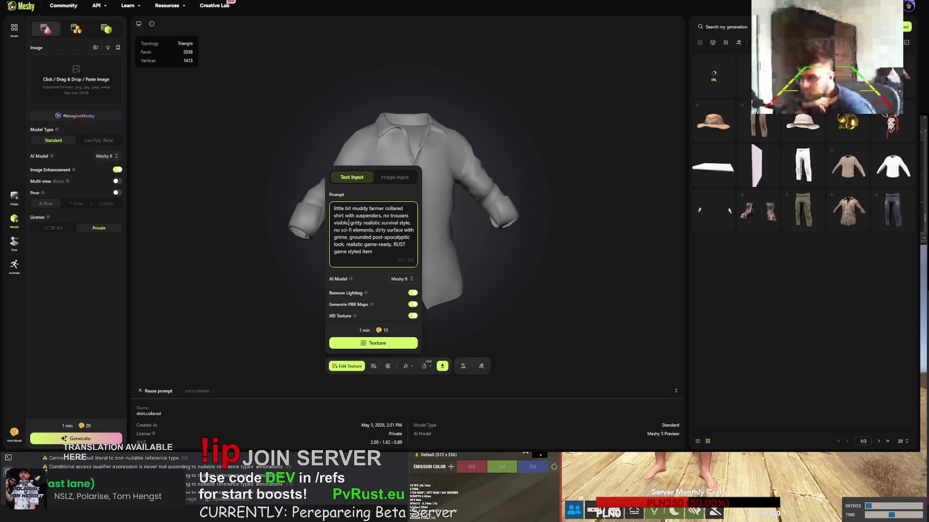
Copy the fisherman jacket's texture prompt and bring up the white pants
{"action": "left_click", "coordinate": [758, 76]}
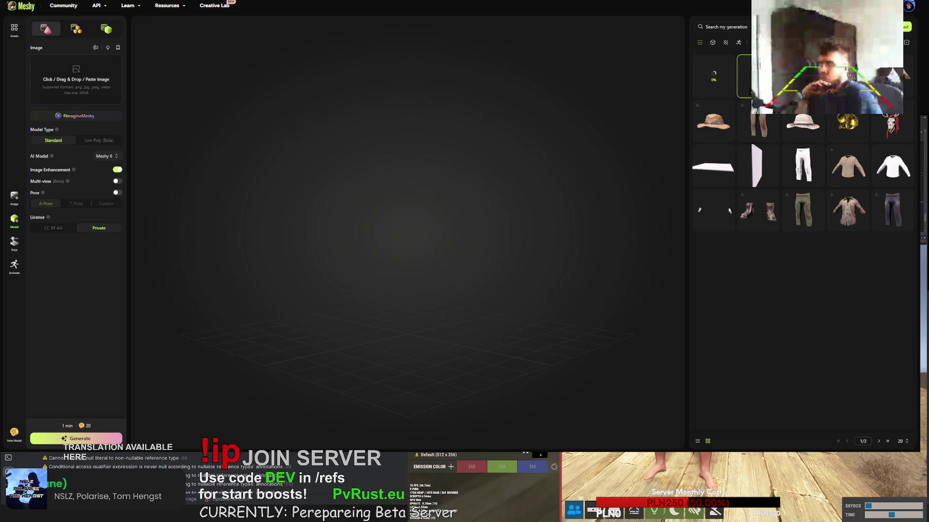
{"action": "left_click", "coordinate": [482, 443]}
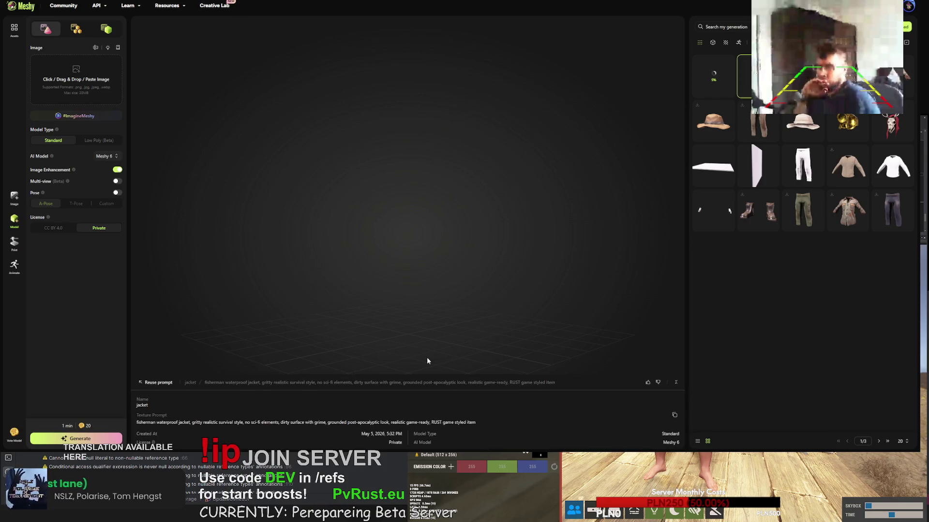
{"action": "left_click_drag", "start_coordinate": [481, 425], "coordinate": [136, 423]}
{"action": "key", "text": "ctrl+c"}
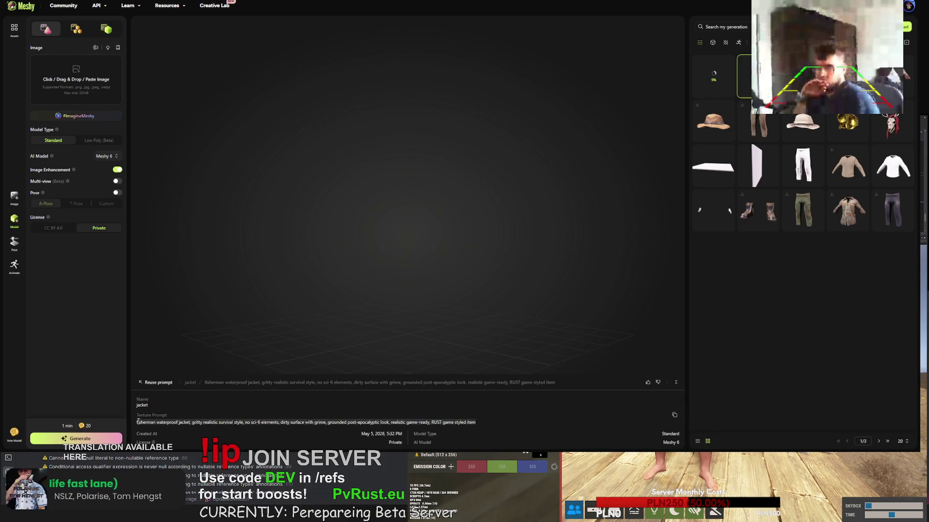
{"action": "left_click", "coordinate": [801, 159]}
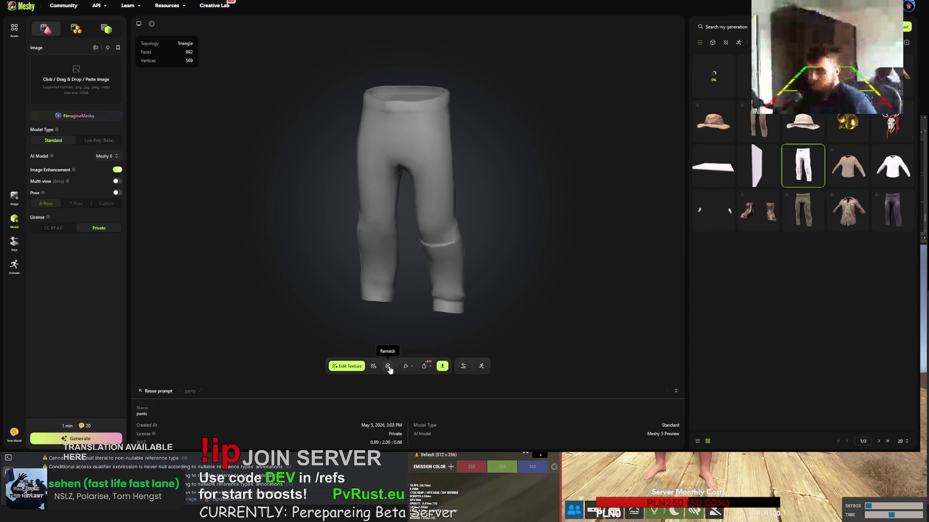
Paste the prompt as 'fisherman pants', drop 'waterproof', and start texturing the pants
{"action": "left_click", "coordinate": [374, 366]}
{"action": "left_click", "coordinate": [348, 231]}
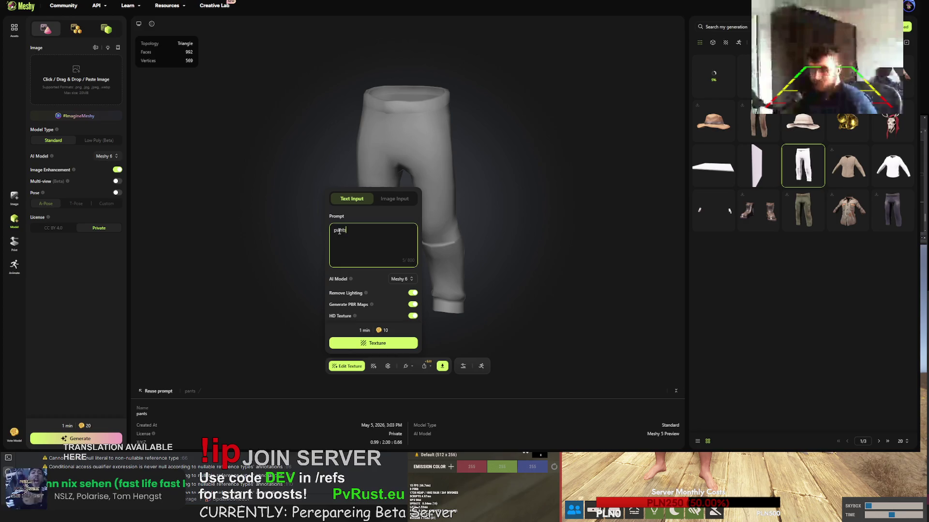
{"action": "key", "text": "ctrl+a"}
{"action": "type", "text": "fisherman waterproof jacket, gritty realistic survival style. no sci-fi elements. dirty surface with grime. grounded post-apocalyptic look. realistic game-ready. RUST game styled item"}
{"action": "double_click", "coordinate": [390, 217]}
{"action": "type", "text": "pants"}
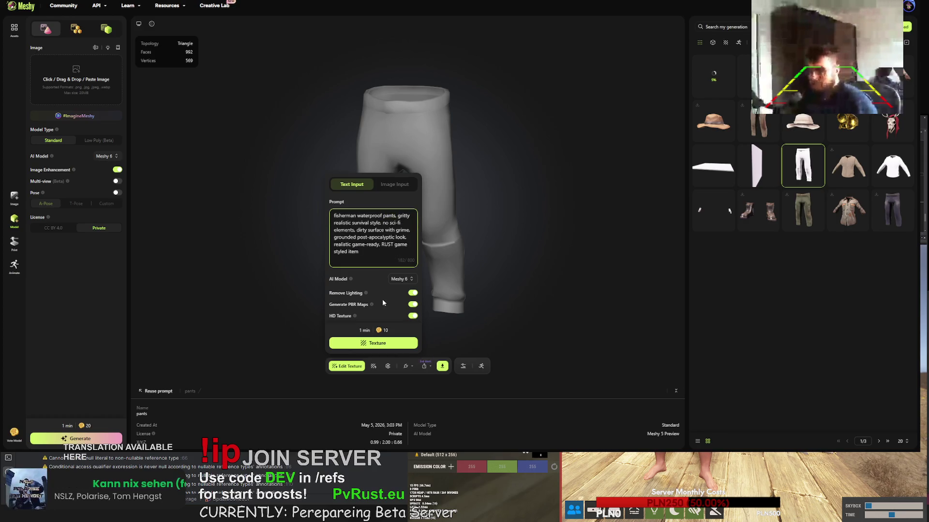
{"action": "left_click_drag", "start_coordinate": [383, 216], "coordinate": [357, 217]}
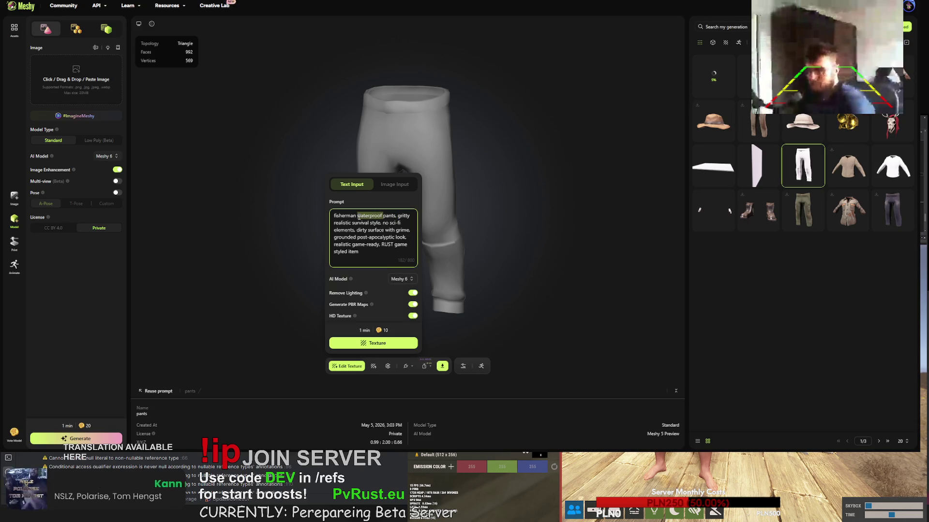
{"action": "key", "text": "BackSpace"}
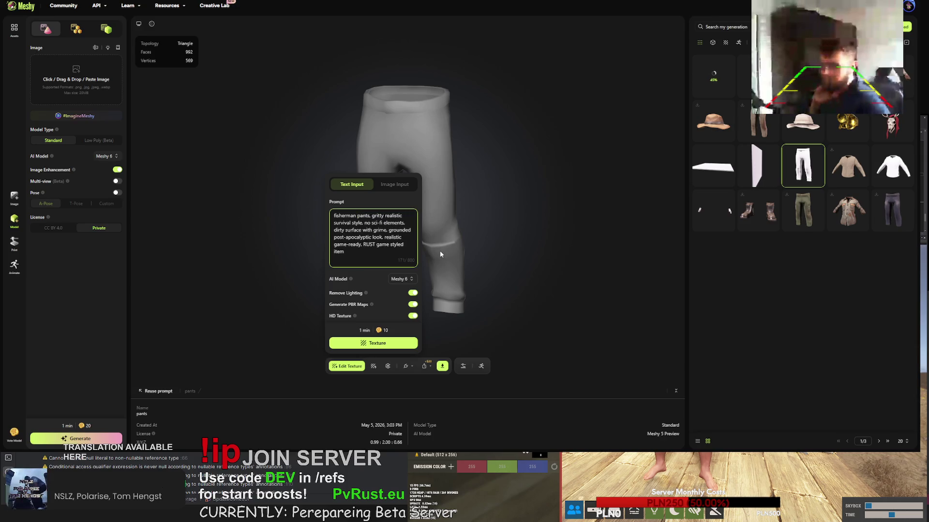
{"action": "left_click", "coordinate": [383, 344]}
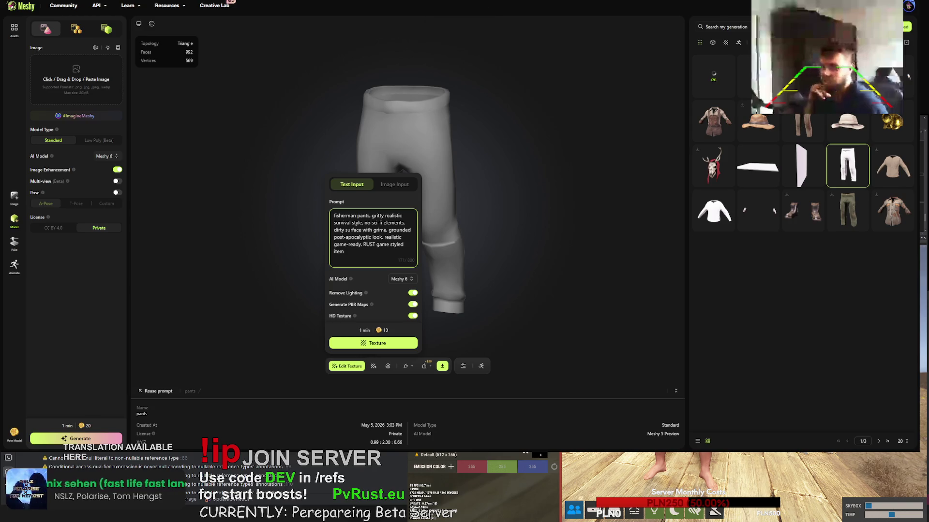
{"action": "left_click", "coordinate": [713, 209]}
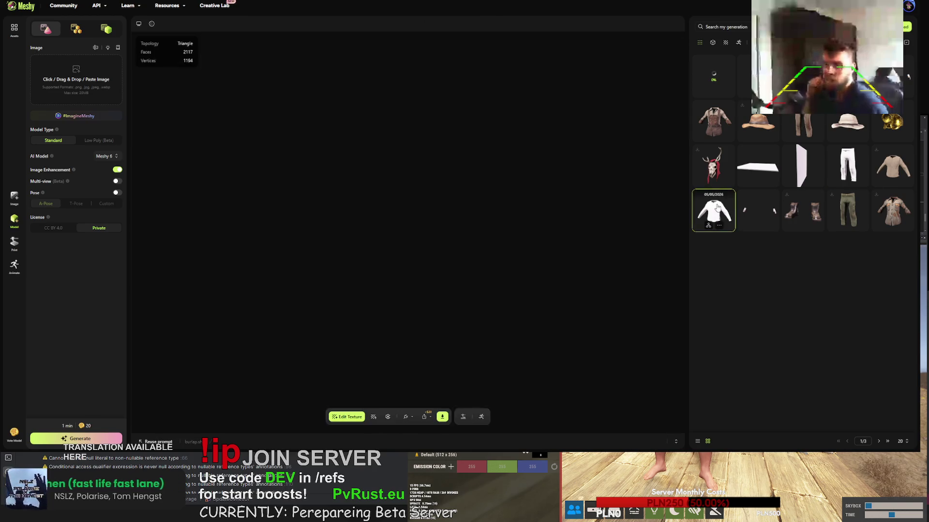
Replace the old burlap shirt prompt with the fisherman prompt reworded to 'thermal shirt' and texture it
{"action": "left_click", "coordinate": [373, 416]}
{"action": "left_click", "coordinate": [383, 295]}
{"action": "key", "text": "ctrl+a"}
{"action": "key", "text": "ctrl+v"}
{"action": "left_click_drag", "start_coordinate": [395, 266], "coordinate": [357, 267]}
{"action": "type", "text": "thermal "}
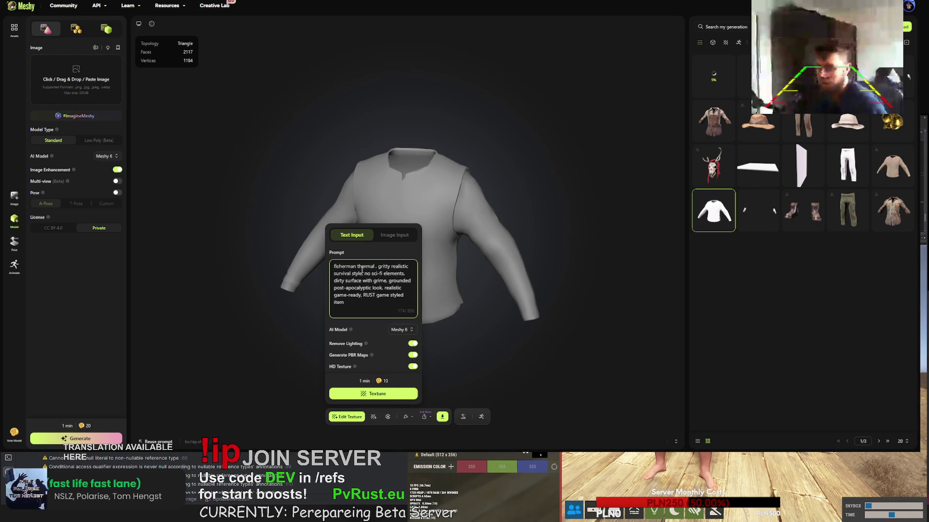
{"action": "type", "text": "shirt"}
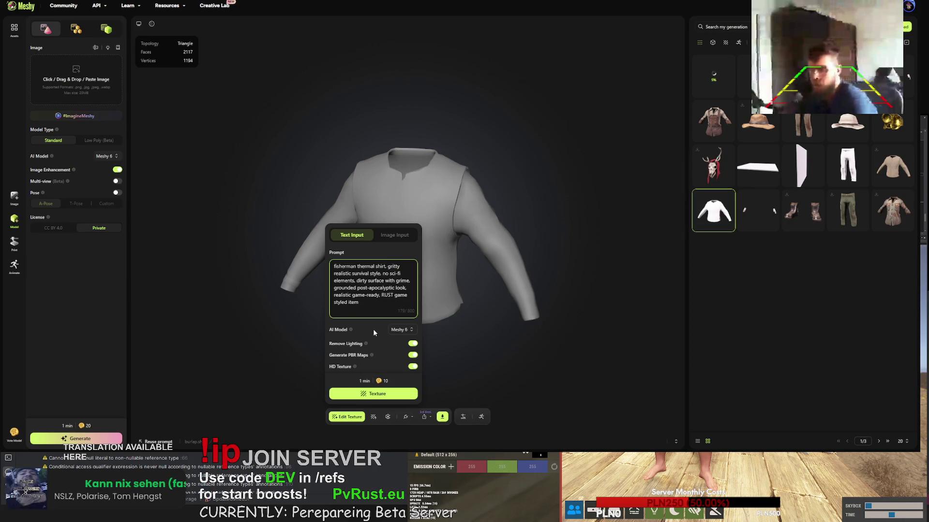
{"action": "left_click", "coordinate": [384, 395]}
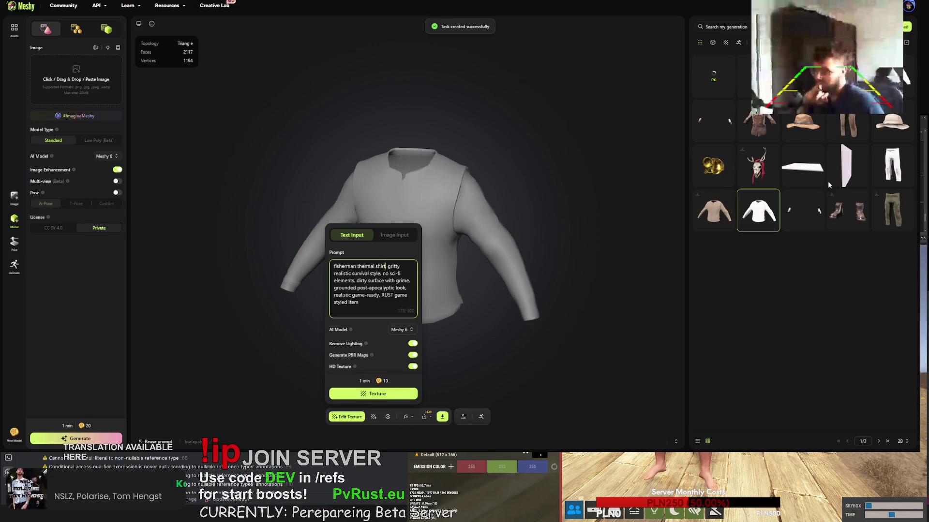
{"action": "left_click", "coordinate": [879, 441]}
Give the grey boots the fisherman prompt with 'jacket' changed to 'boots' and texture them
{"action": "left_click", "coordinate": [803, 127]}
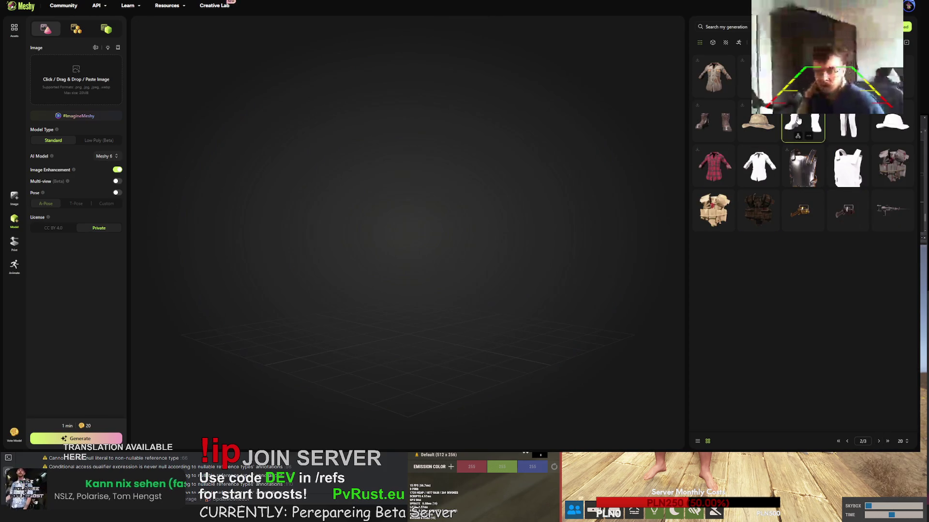
{"action": "left_click", "coordinate": [347, 417]}
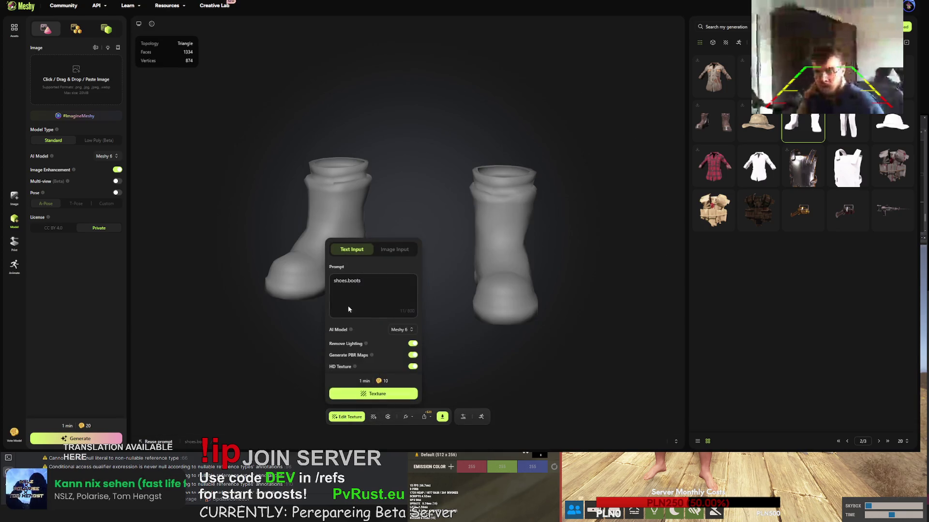
{"action": "key", "text": "ctrl+a"}
{"action": "type", "text": "fisherman waterproof jacket, gritty realistic survival style. no sci-fi elements, dirty surface with grime. grounded post-apocalyptic look. realistic game-ready. RUST game styled item"}
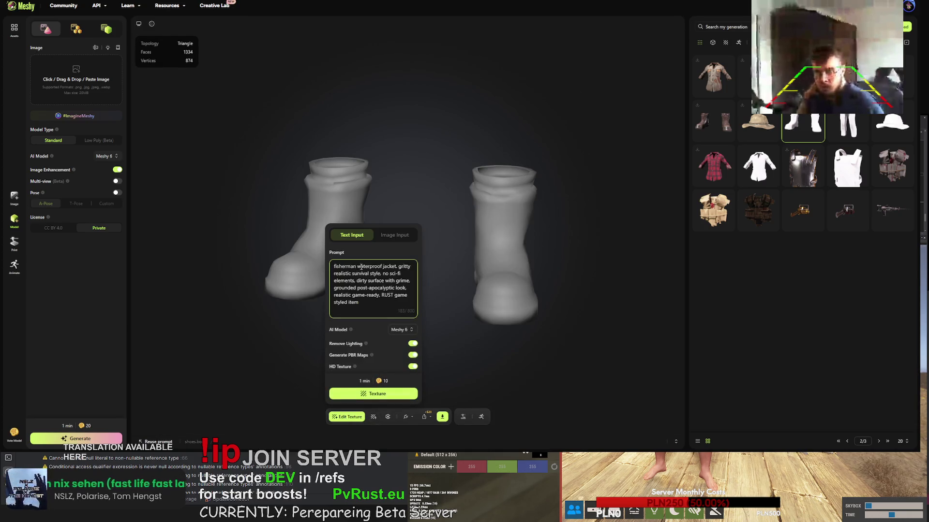
{"action": "double_click", "coordinate": [389, 267]}
{"action": "type", "text": "boots"}
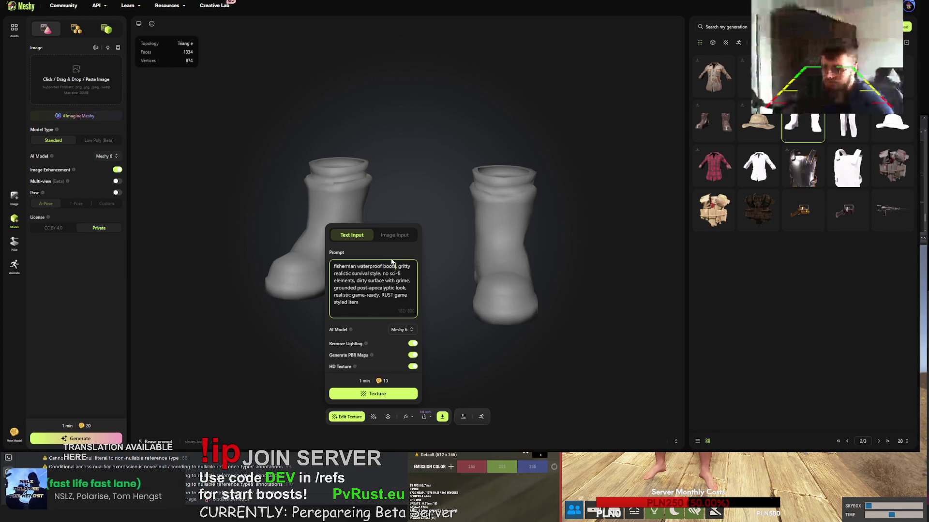
{"action": "left_click", "coordinate": [373, 393]}
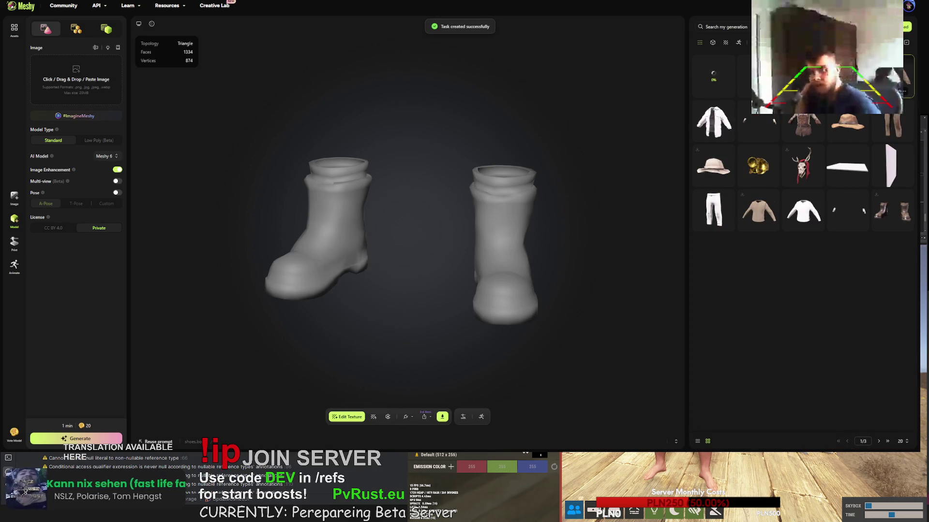
Orbit and zoom around the brown fisherman jacket, then confirm Retry to redo its generation
{"action": "left_click", "coordinate": [803, 77]}
{"action": "mouse_move", "coordinate": [489, 240]}
{"action": "left_mouse_down"}
{"action": "mouse_move", "coordinate": [438, 243]}
{"action": "mouse_move", "coordinate": [523, 228]}
{"action": "mouse_move", "coordinate": [449, 234]}
{"action": "mouse_move", "coordinate": [470, 253]}
{"action": "mouse_move", "coordinate": [458, 261]}
{"action": "left_mouse_up"}
{"action": "scroll", "coordinate": [458, 262], "scroll_direction": "up", "scroll_amount": 3}
{"action": "mouse_move", "coordinate": [240, 250]}
{"action": "left_mouse_down"}
{"action": "mouse_move", "coordinate": [291, 278]}
{"action": "mouse_move", "coordinate": [291, 234]}
{"action": "mouse_move", "coordinate": [267, 224]}
{"action": "mouse_move", "coordinate": [458, 240]}
{"action": "left_mouse_up"}
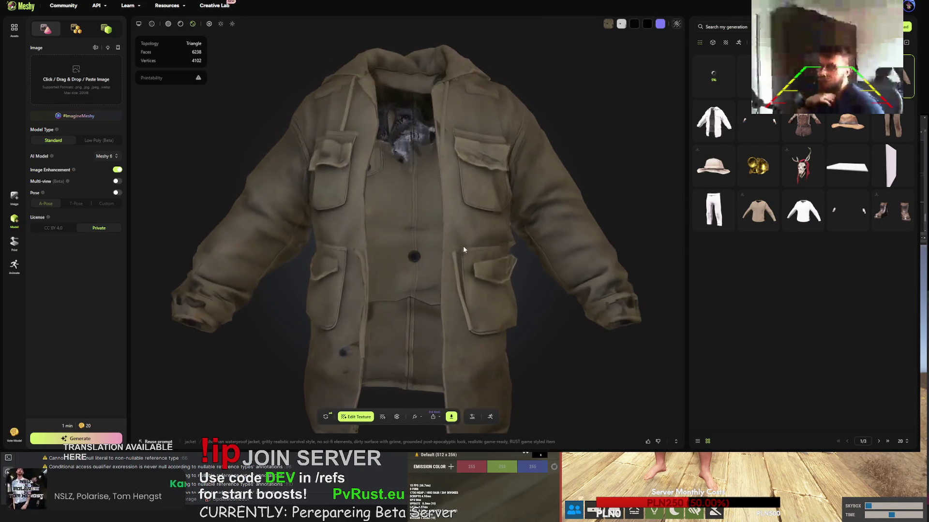
{"action": "scroll", "coordinate": [452, 249], "scroll_direction": "up", "scroll_amount": 5}
{"action": "scroll", "coordinate": [453, 248], "scroll_direction": "down", "scroll_amount": 5}
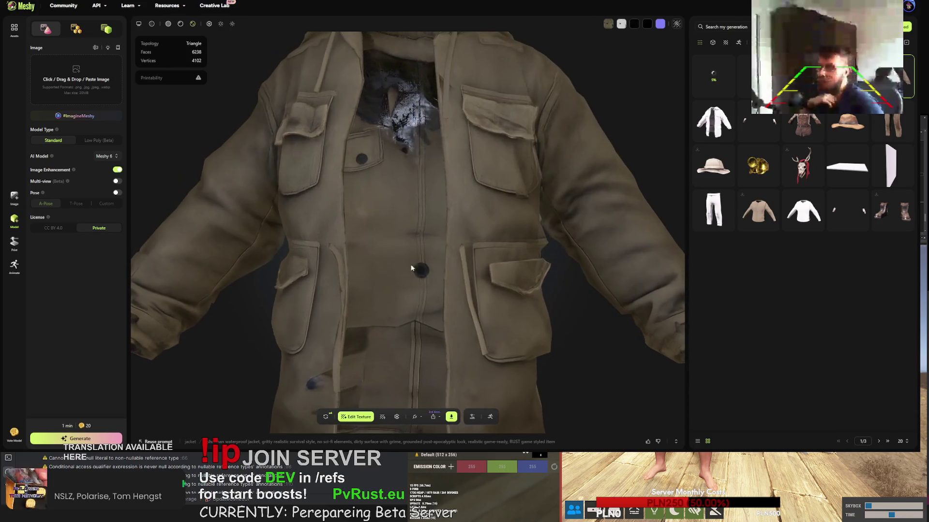
{"action": "left_click", "coordinate": [325, 416]}
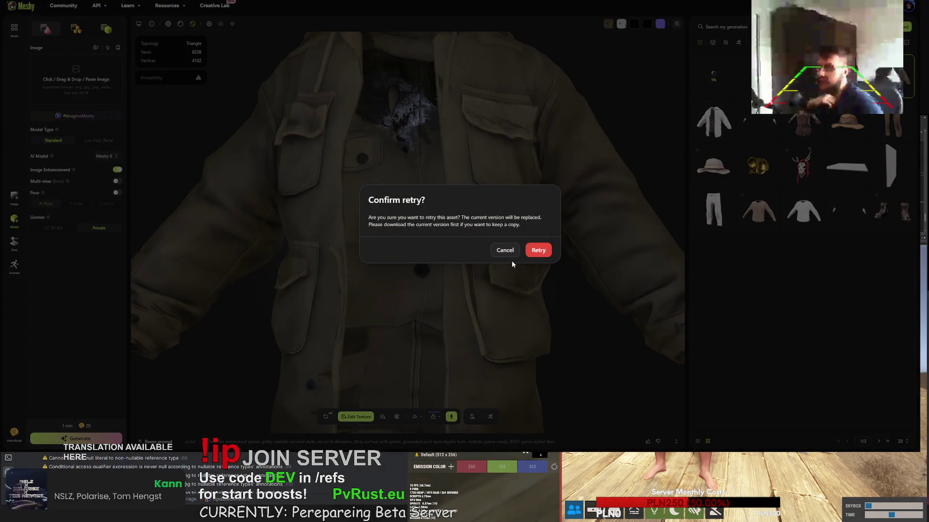
{"action": "left_click", "coordinate": [537, 253]}
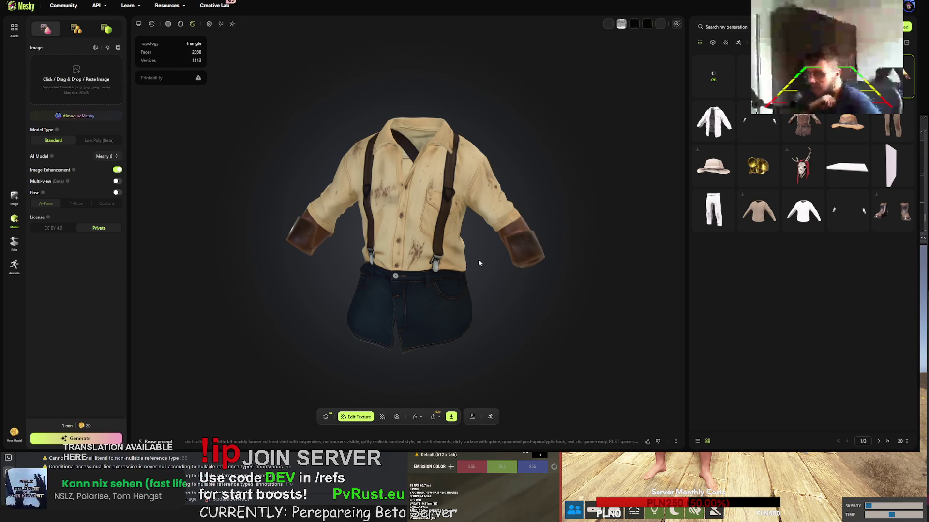
Open the textured suspenders shirt and confirm Retry to replace it with a new generation
{"action": "left_click_drag", "start_coordinate": [459, 265], "coordinate": [438, 267]}
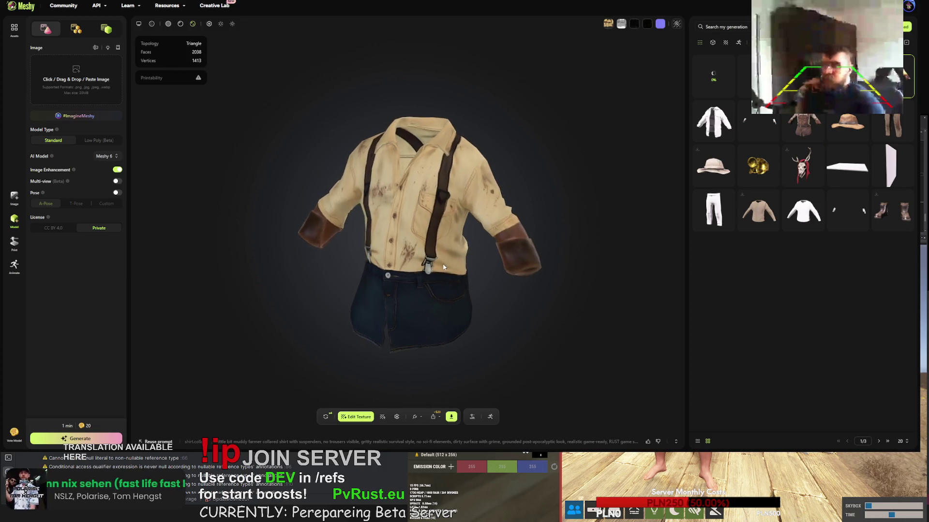
{"action": "left_click", "coordinate": [803, 128]}
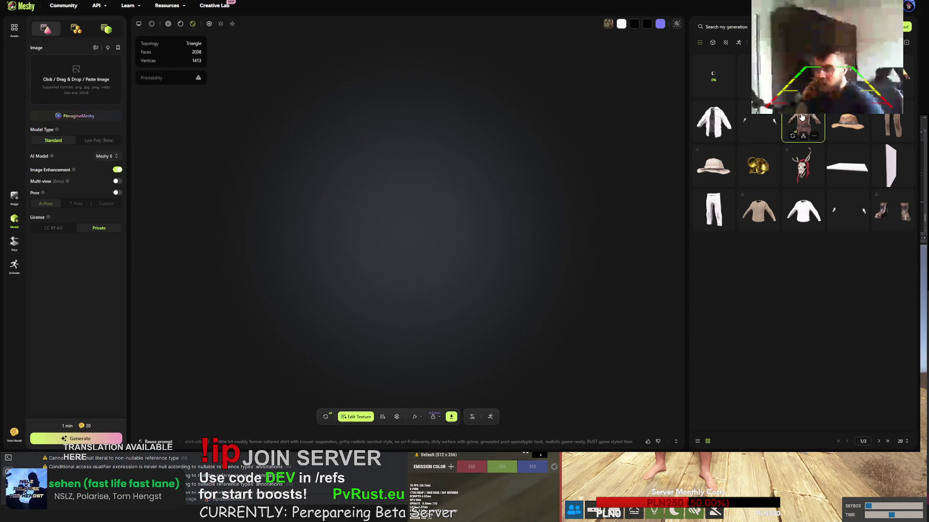
{"action": "left_click", "coordinate": [325, 418]}
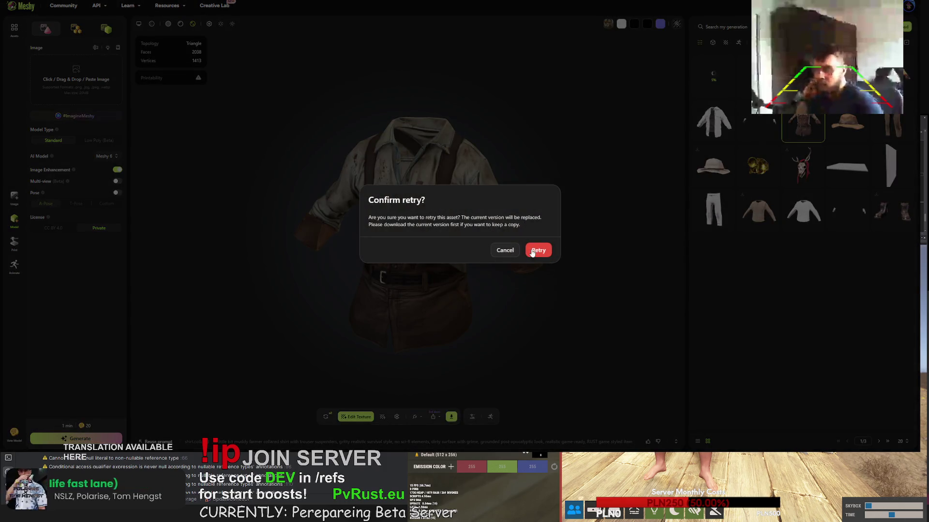
{"action": "left_click", "coordinate": [532, 252]}
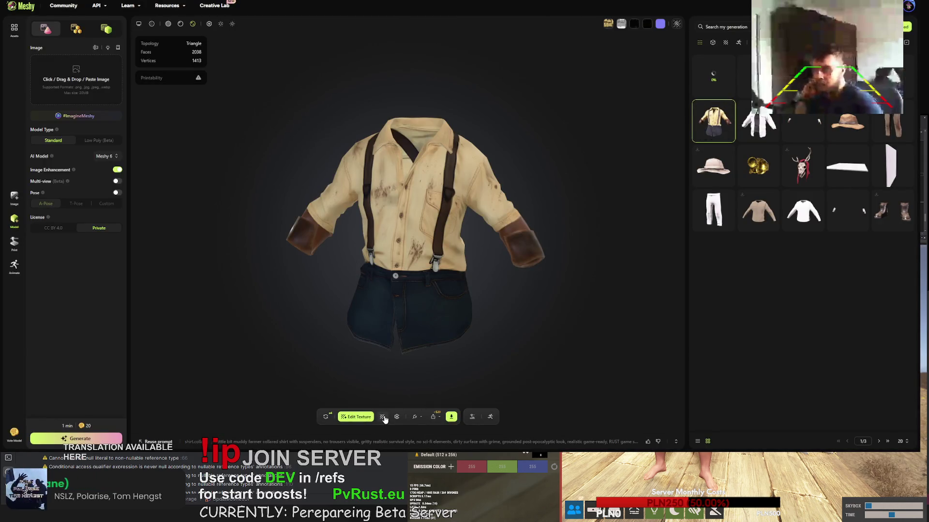
{"action": "left_click", "coordinate": [326, 417]}
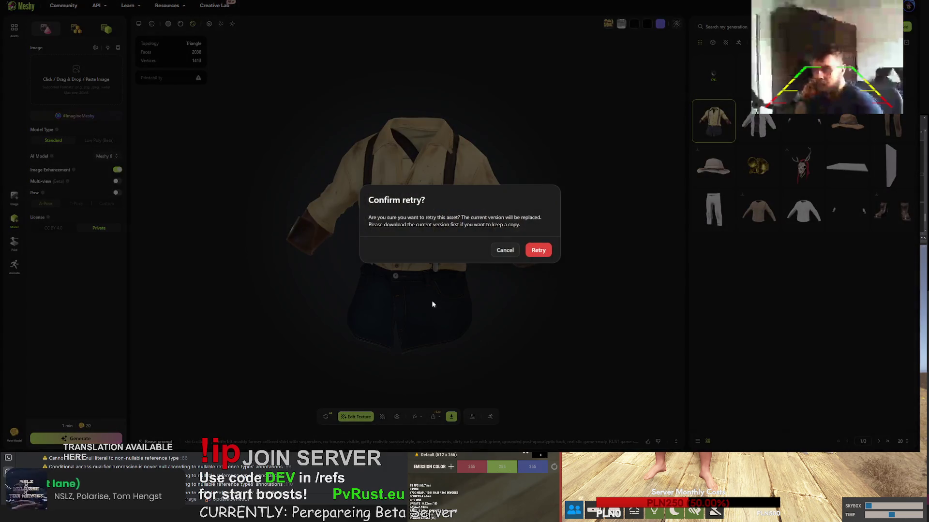
{"action": "left_click", "coordinate": [536, 247]}
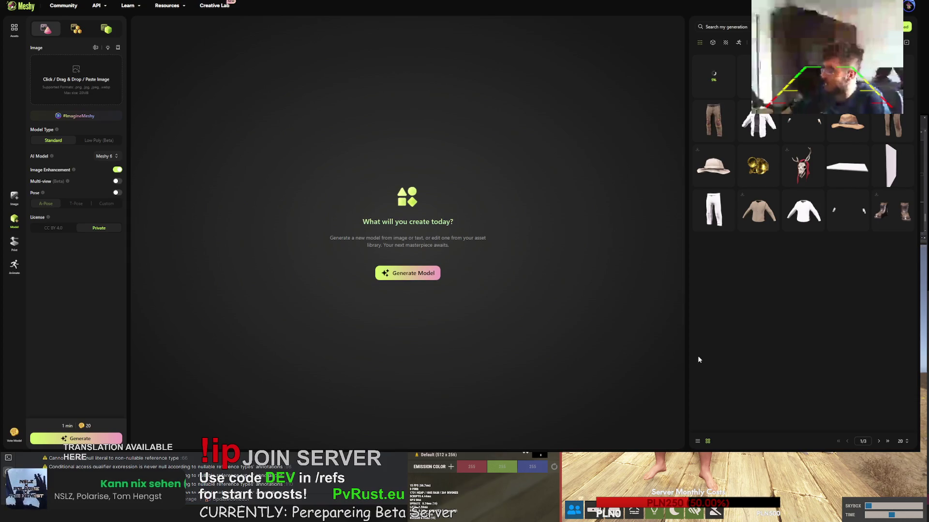
Open the cargo pants, orbit to the side pocket, and confirm Retry to regenerate them
{"action": "left_click", "coordinate": [731, 138]}
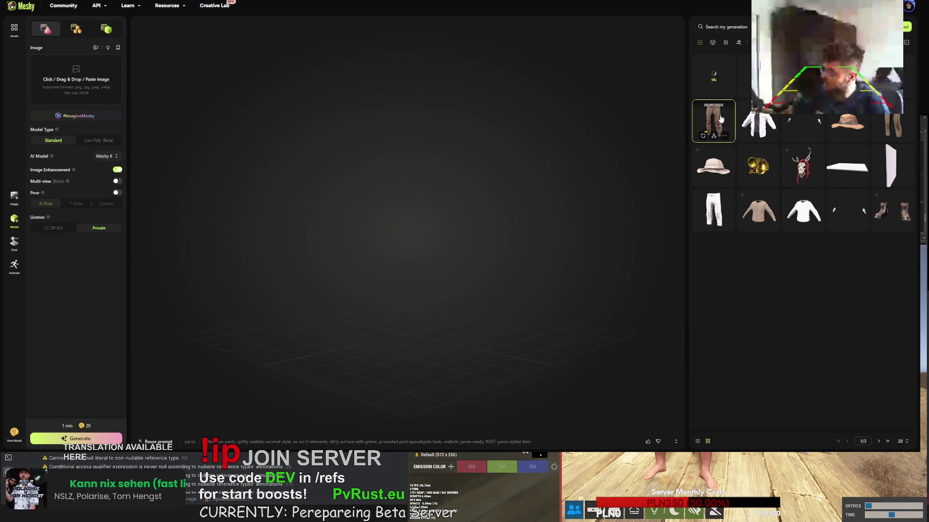
{"action": "mouse_move", "coordinate": [571, 228]}
{"action": "left_mouse_down"}
{"action": "mouse_move", "coordinate": [436, 236]}
{"action": "mouse_move", "coordinate": [427, 202]}
{"action": "mouse_move", "coordinate": [443, 226]}
{"action": "mouse_move", "coordinate": [516, 259]}
{"action": "mouse_move", "coordinate": [364, 245]}
{"action": "mouse_move", "coordinate": [412, 242]}
{"action": "left_mouse_up"}
{"action": "scroll", "coordinate": [440, 213], "scroll_direction": "up", "scroll_amount": 2}
{"action": "left_click", "coordinate": [325, 417]}
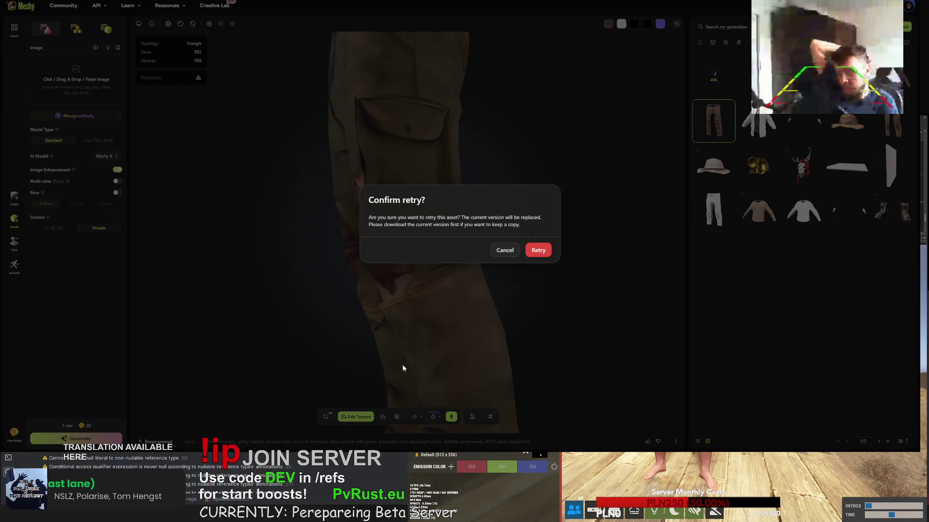
{"action": "left_click", "coordinate": [538, 250]}
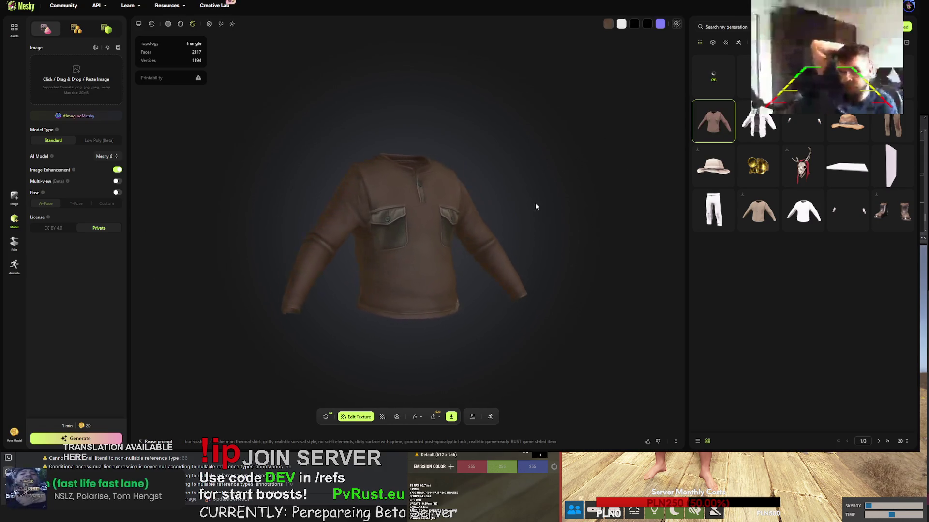
Orbit the brown thermal shirt round to its back, then retry its generation
{"action": "scroll", "coordinate": [464, 213], "scroll_direction": "up", "scroll_amount": 5}
{"action": "mouse_move", "coordinate": [437, 228]}
{"action": "left_mouse_down"}
{"action": "mouse_move", "coordinate": [270, 231]}
{"action": "mouse_move", "coordinate": [494, 222]}
{"action": "mouse_move", "coordinate": [389, 212]}
{"action": "left_mouse_up"}
{"action": "mouse_move", "coordinate": [324, 200]}
{"action": "left_mouse_down"}
{"action": "mouse_move", "coordinate": [421, 217]}
{"action": "mouse_move", "coordinate": [351, 387]}
{"action": "left_mouse_up"}
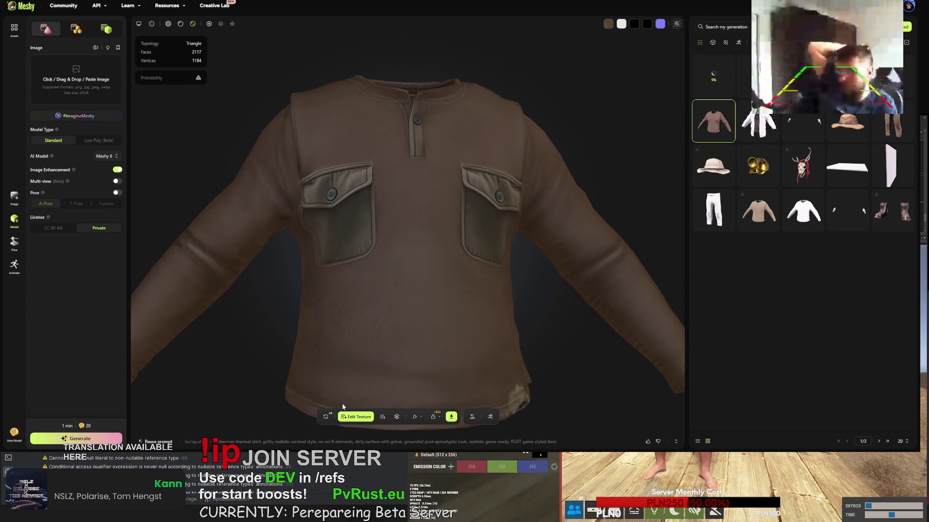
{"action": "left_click", "coordinate": [326, 416]}
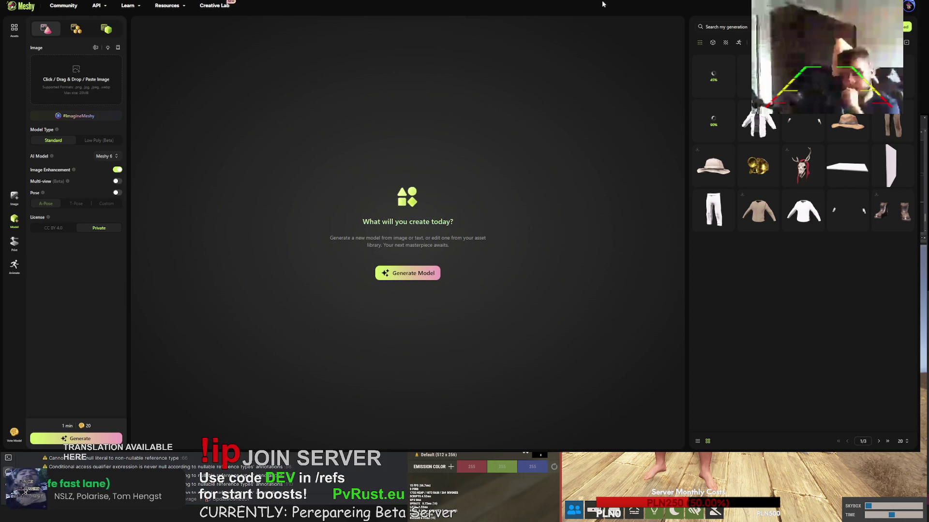
Upload tactical.gloves.obj as a new task with Keep Original Texture and UV enabled
{"action": "left_click", "coordinate": [907, 27]}
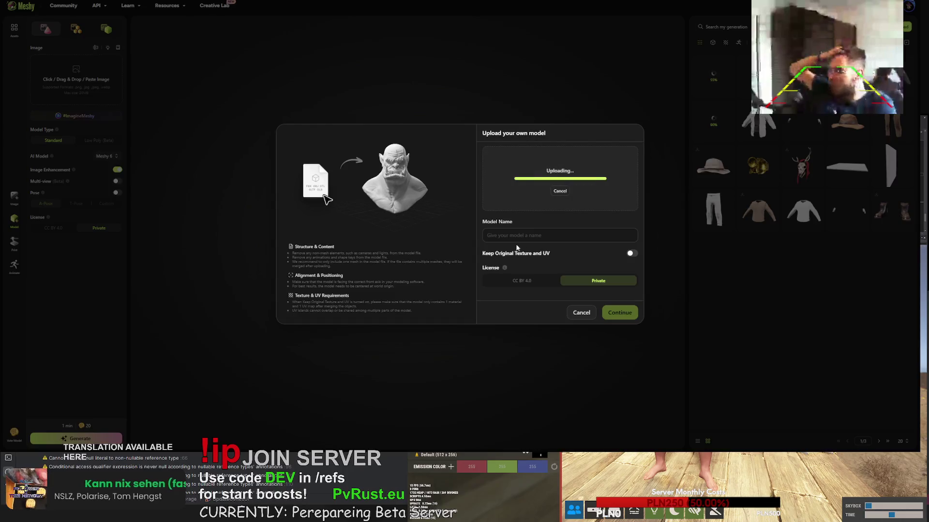
{"action": "left_click", "coordinate": [631, 253]}
{"action": "left_click", "coordinate": [627, 314]}
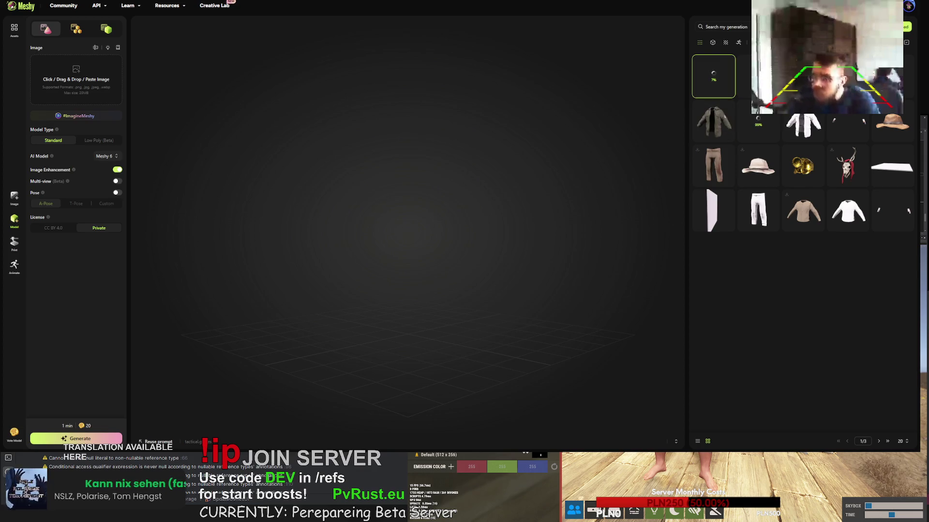
Open the green jacket and orbit it to check the chest and sleeve
{"action": "left_click", "coordinate": [714, 121]}
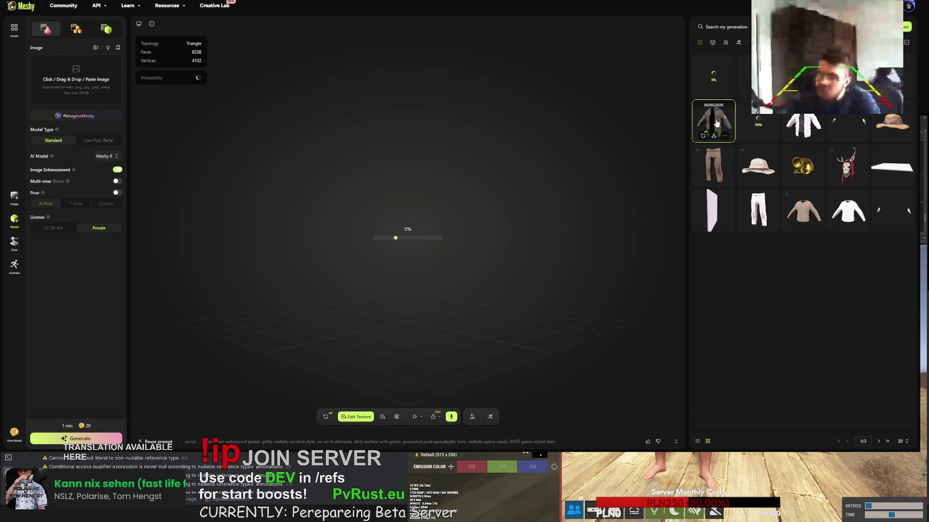
{"action": "mouse_move", "coordinate": [413, 234]}
{"action": "left_mouse_down"}
{"action": "mouse_move", "coordinate": [353, 229]}
{"action": "mouse_move", "coordinate": [450, 234]}
{"action": "mouse_move", "coordinate": [428, 226]}
{"action": "mouse_move", "coordinate": [507, 192]}
{"action": "mouse_move", "coordinate": [446, 186]}
{"action": "mouse_move", "coordinate": [249, 219]}
{"action": "mouse_move", "coordinate": [269, 245]}
{"action": "mouse_move", "coordinate": [395, 262]}
{"action": "mouse_move", "coordinate": [442, 256]}
{"action": "left_mouse_up"}
{"action": "scroll", "coordinate": [376, 231], "scroll_direction": "down", "scroll_amount": 5}
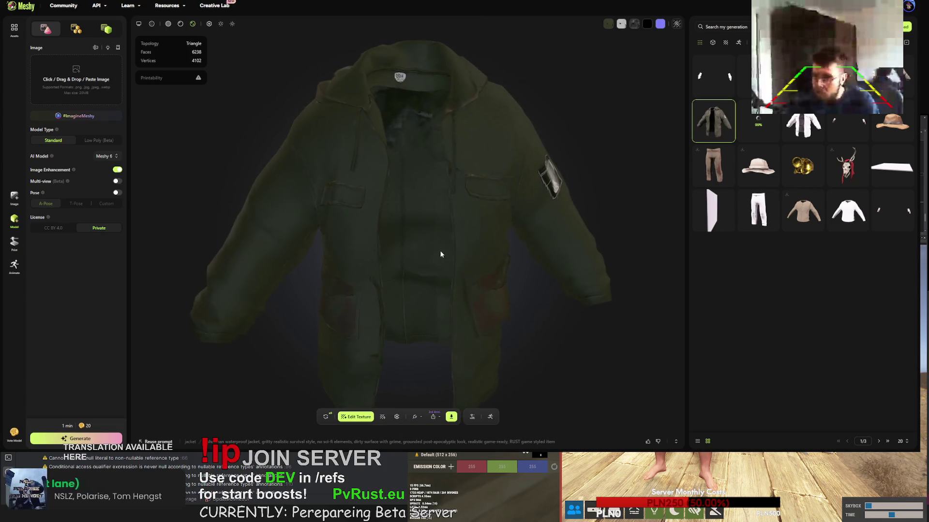
Open the newer muddy farmer shirt with suspenders and orbit to view its back
{"action": "left_click", "coordinate": [893, 77]}
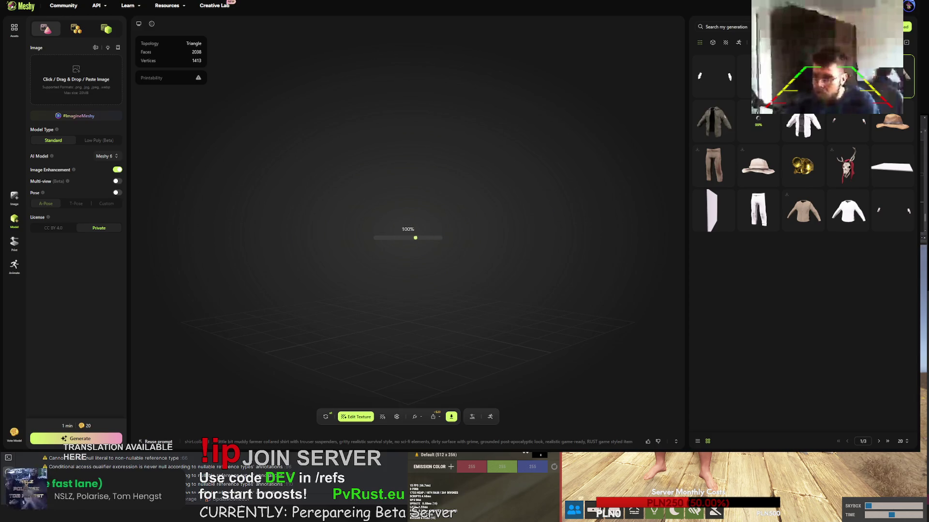
{"action": "left_click", "coordinate": [892, 76]}
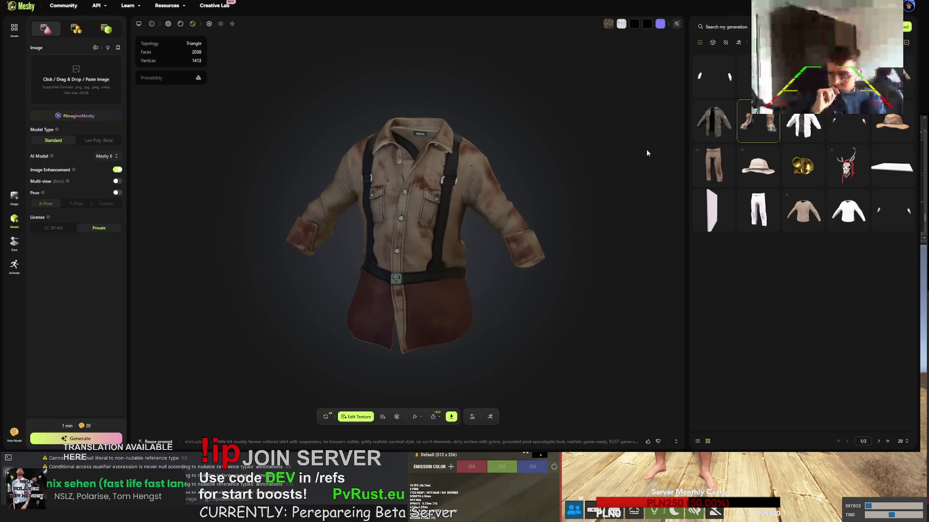
{"action": "mouse_move", "coordinate": [517, 182]}
{"action": "left_mouse_down"}
{"action": "mouse_move", "coordinate": [696, 185]}
{"action": "mouse_move", "coordinate": [464, 184]}
{"action": "mouse_move", "coordinate": [469, 199]}
{"action": "mouse_move", "coordinate": [527, 200]}
{"action": "mouse_move", "coordinate": [493, 202]}
{"action": "mouse_move", "coordinate": [555, 173]}
{"action": "mouse_move", "coordinate": [506, 203]}
{"action": "mouse_move", "coordinate": [466, 199]}
{"action": "mouse_move", "coordinate": [489, 194]}
{"action": "left_mouse_up"}
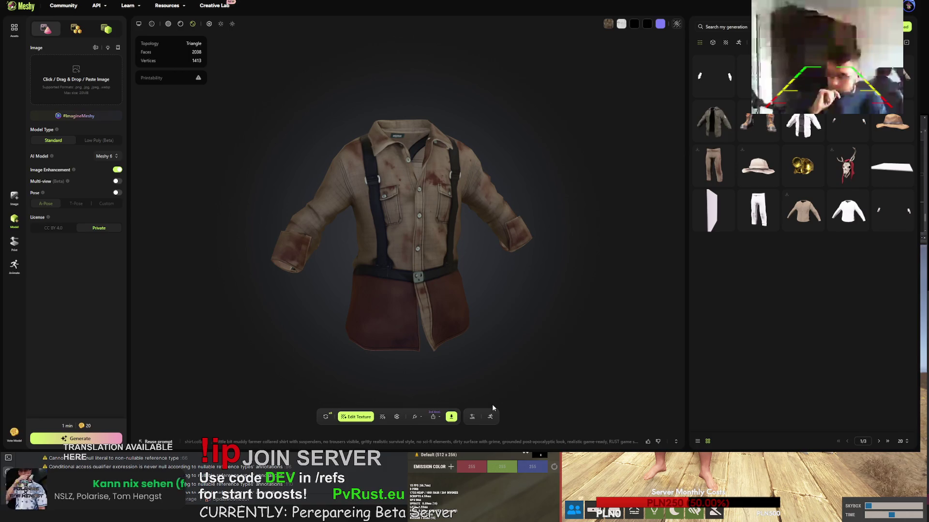
Copy the muddy farmer-shirt texture prompt from the generation details
{"action": "left_click", "coordinate": [430, 442]}
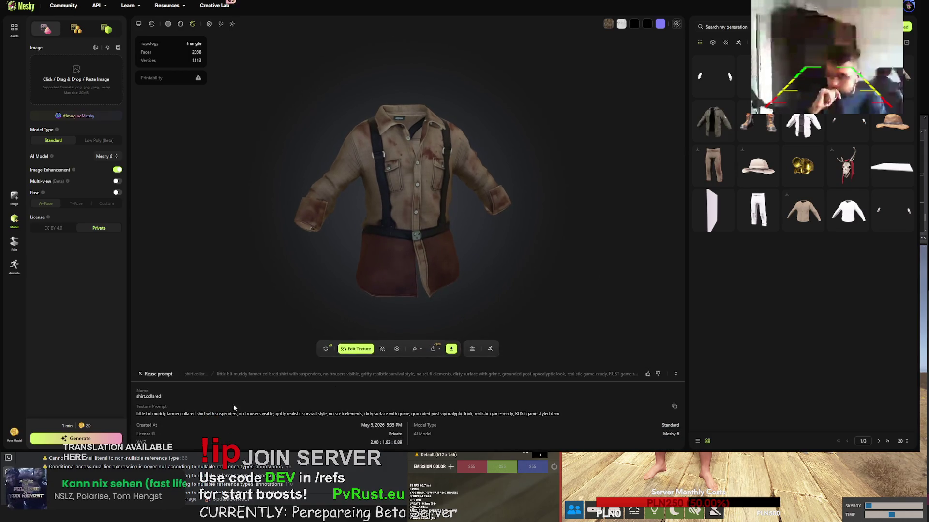
{"action": "left_click_drag", "start_coordinate": [560, 414], "coordinate": [136, 419]}
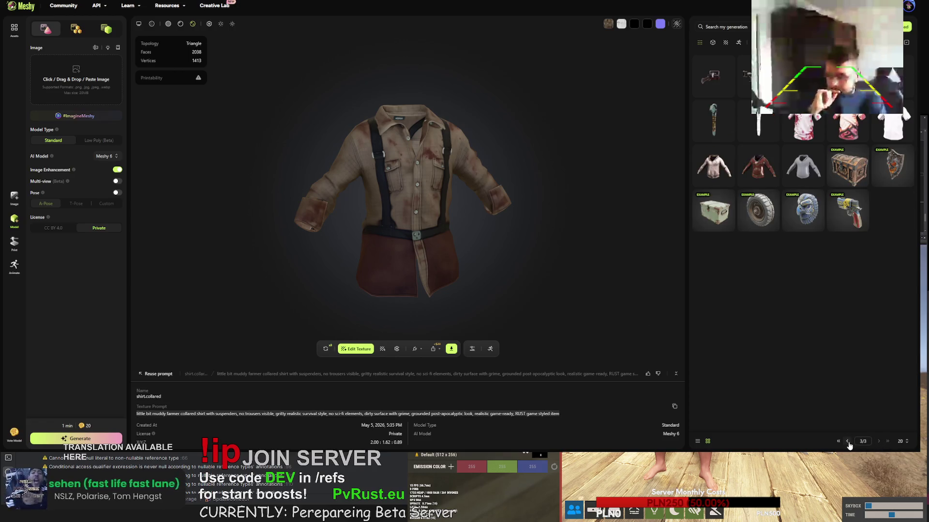
{"action": "left_click", "coordinate": [847, 442]}
Retexture the white collared shirt with that prompt minus 'with suspenders, no trousers visible'
{"action": "left_click", "coordinate": [847, 165]}
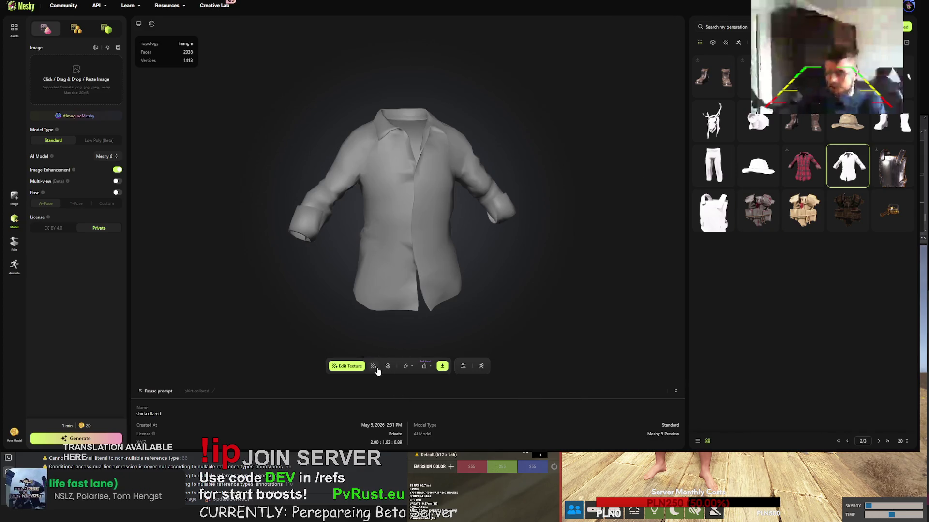
{"action": "left_click", "coordinate": [374, 366]}
{"action": "key", "text": "ctrl+a"}
{"action": "type", "text": "little bit muddy farmer collared shirt with suspenders, no trousers visible. gritty realistic survival style. no sci-fi elements. dirty surface with grime. grounded post-apocalyptic look. realistic game-ready. RUST game styled item"}
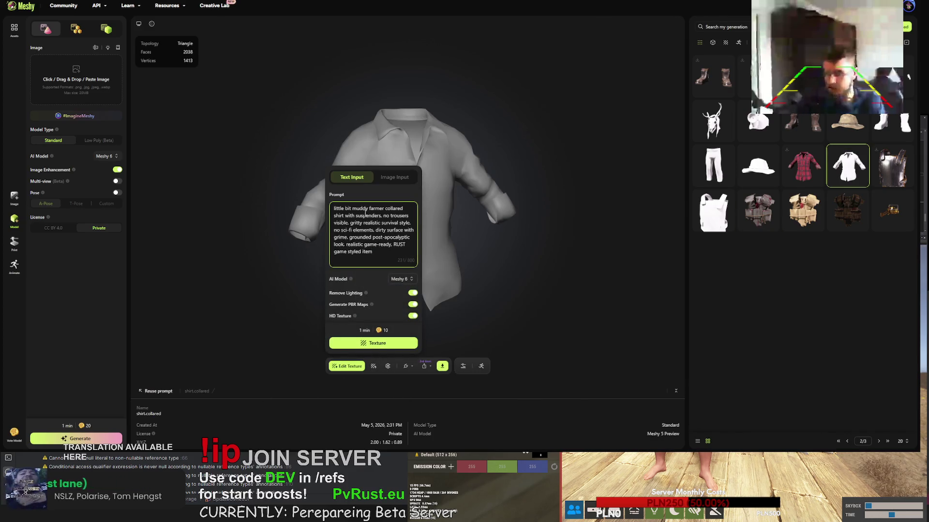
{"action": "left_click_drag", "start_coordinate": [346, 219], "coordinate": [393, 221]}
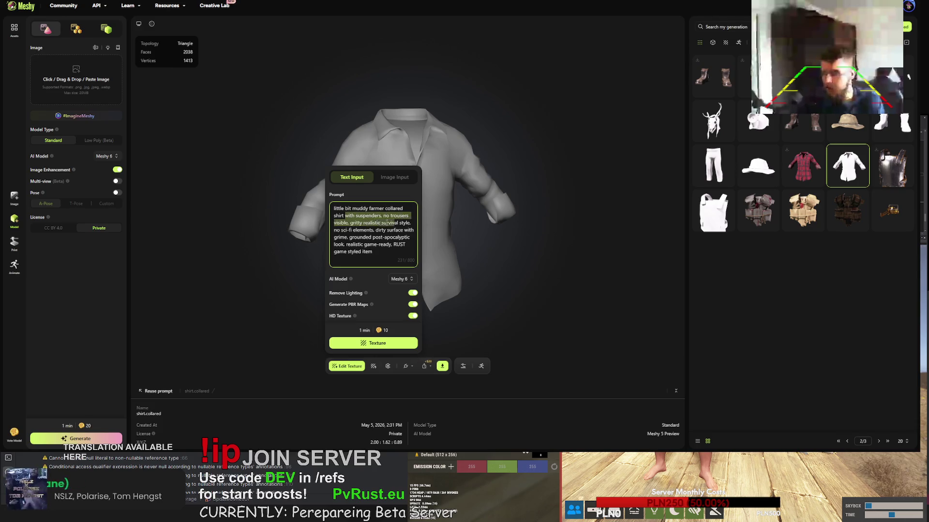
{"action": "key", "text": "BackSpace"}
{"action": "key", "text": "Left"}
{"action": "key", "text": "Left"}
{"action": "key", "text": "BackSpace"}
{"action": "left_click", "coordinate": [385, 349]}
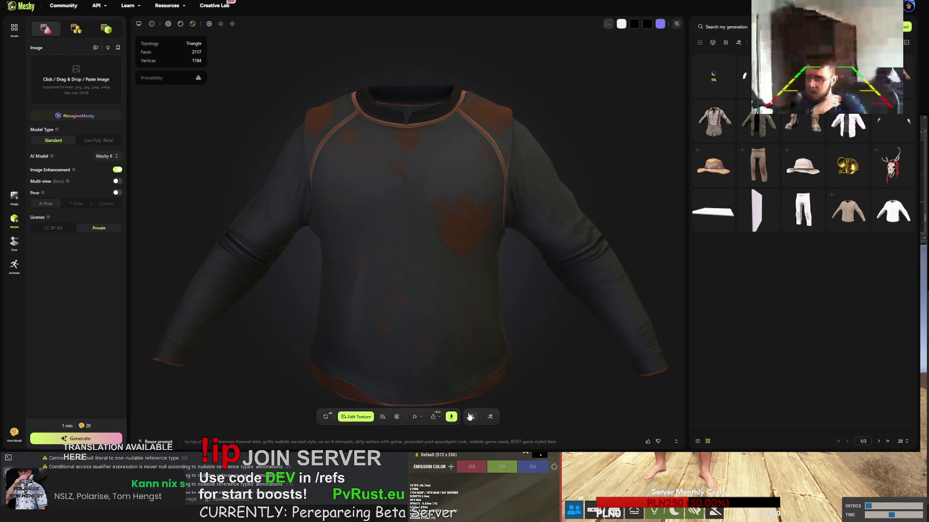
Regenerate the leather boots, replacing their current version
{"action": "left_click", "coordinate": [800, 121]}
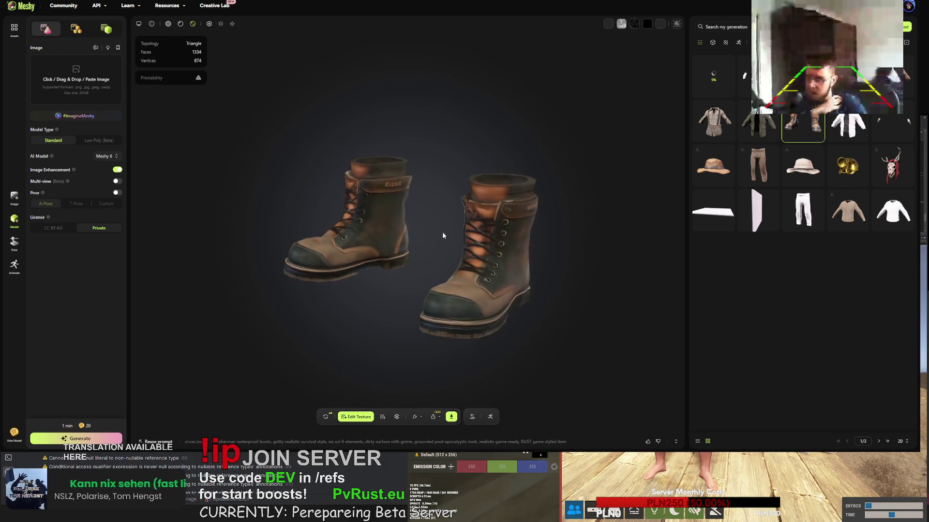
{"action": "scroll", "coordinate": [411, 222], "scroll_direction": "up", "scroll_amount": 8}
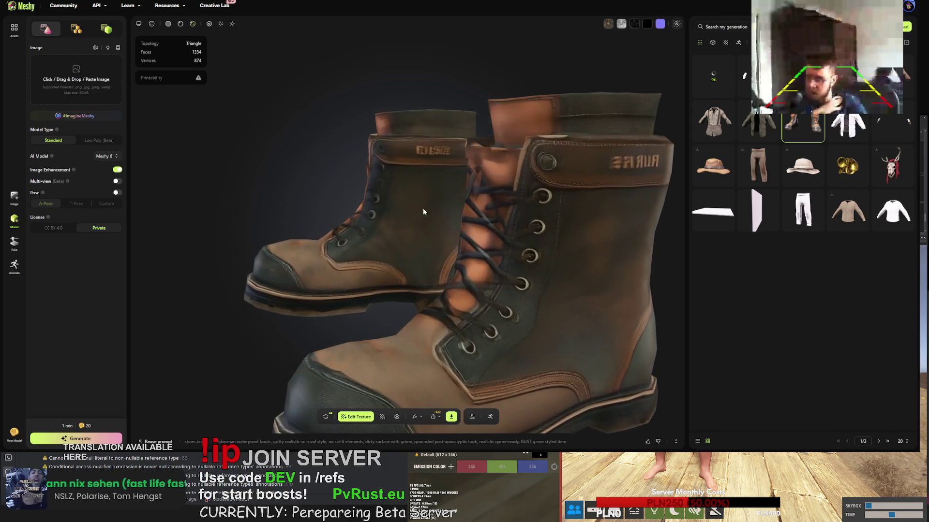
{"action": "mouse_move", "coordinate": [474, 203]}
{"action": "left_mouse_down"}
{"action": "mouse_move", "coordinate": [582, 207]}
{"action": "mouse_move", "coordinate": [497, 199]}
{"action": "mouse_move", "coordinate": [426, 271]}
{"action": "left_mouse_up"}
{"action": "left_click", "coordinate": [326, 418]}
{"action": "left_click", "coordinate": [537, 250]}
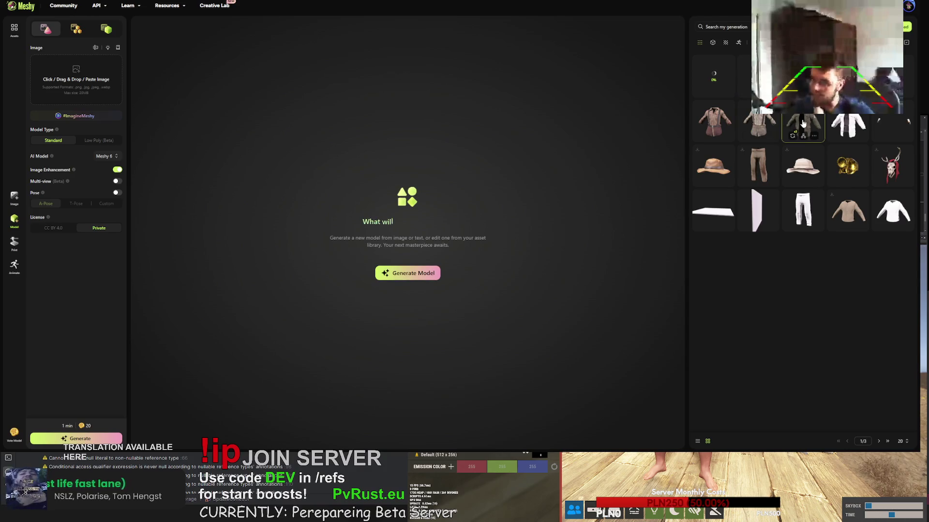
Look through the green suspenders shirt and dark jacket, then bring up the gloves
{"action": "left_click", "coordinate": [764, 118]}
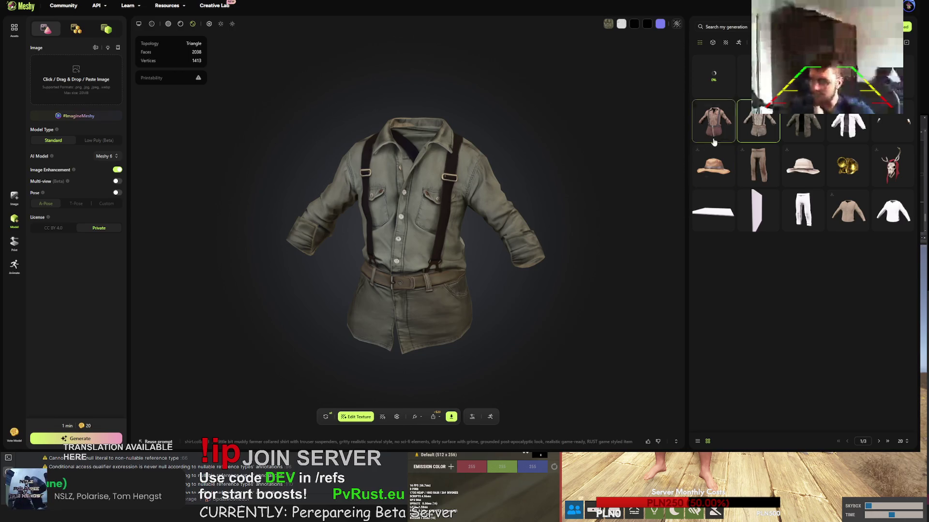
{"action": "left_click", "coordinate": [769, 136]}
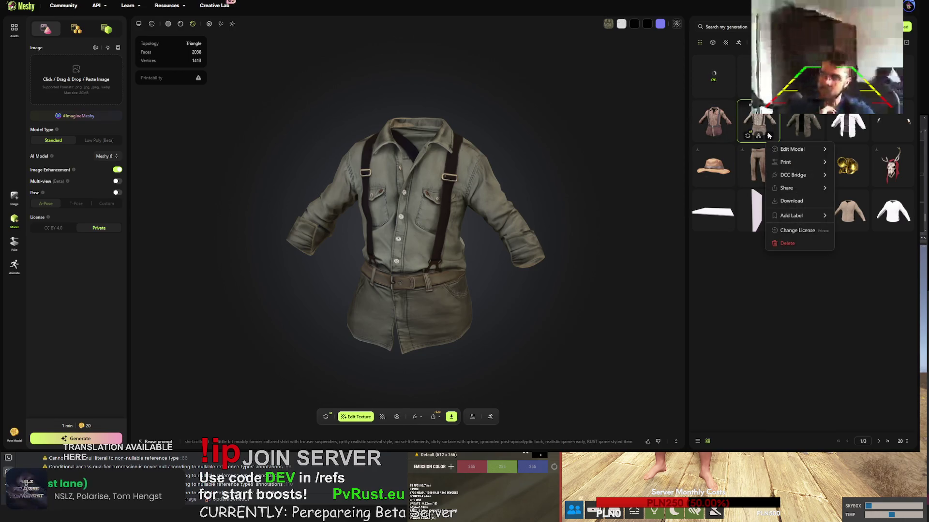
{"action": "left_click", "coordinate": [598, 198]}
{"action": "left_click", "coordinate": [804, 127]}
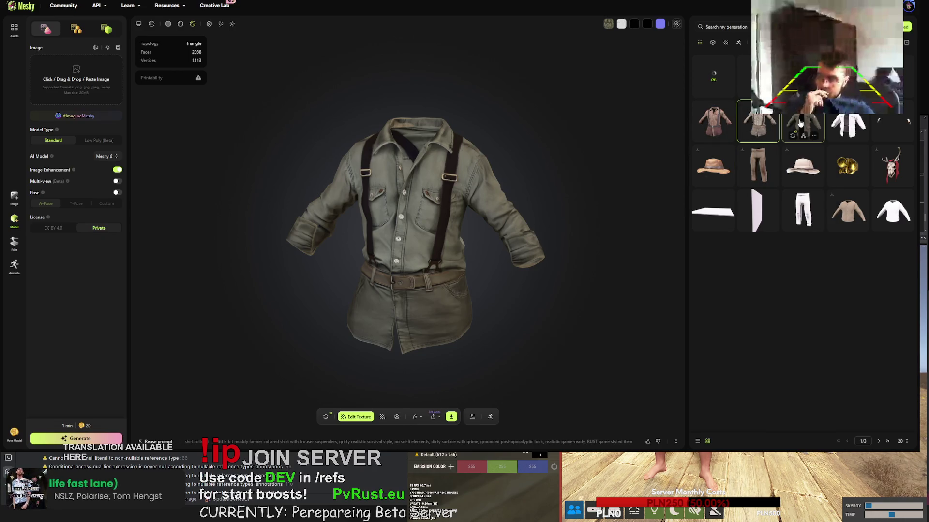
{"action": "left_click", "coordinate": [893, 125]}
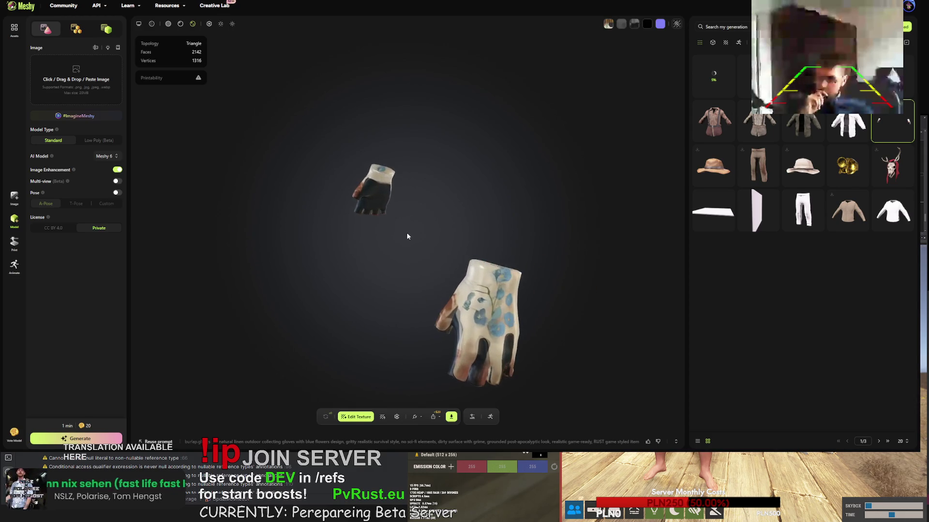
Download the cream blue-flowered fingerless gloves in FBX format
{"action": "scroll", "coordinate": [483, 220], "scroll_direction": "up", "scroll_amount": 5}
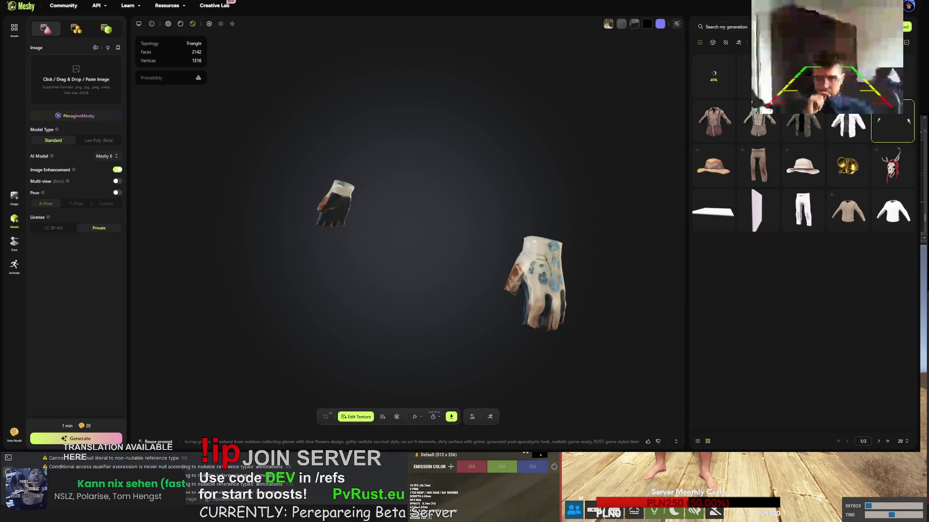
{"action": "left_click", "coordinate": [451, 417]}
{"action": "left_click", "coordinate": [445, 392]}
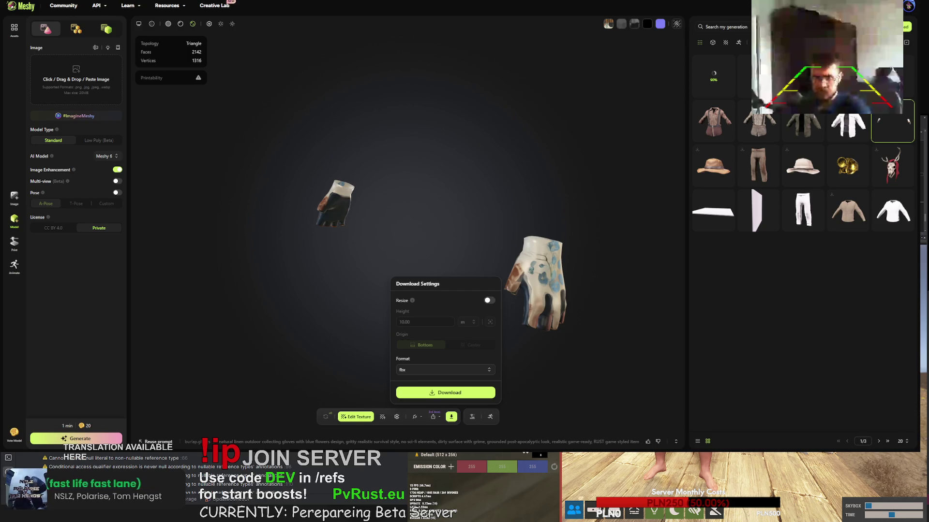
{"action": "mouse_move", "coordinate": [806, 126]}
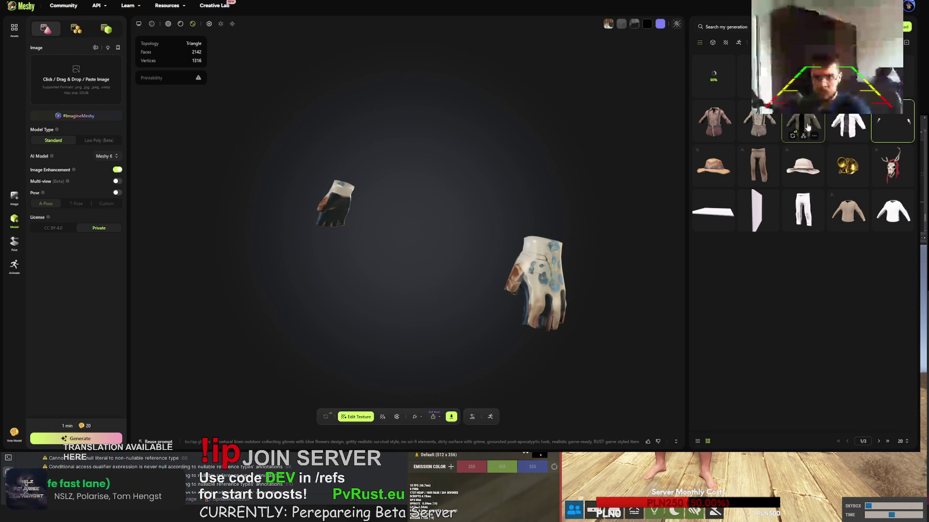
{"action": "mouse_move", "coordinate": [763, 162]}
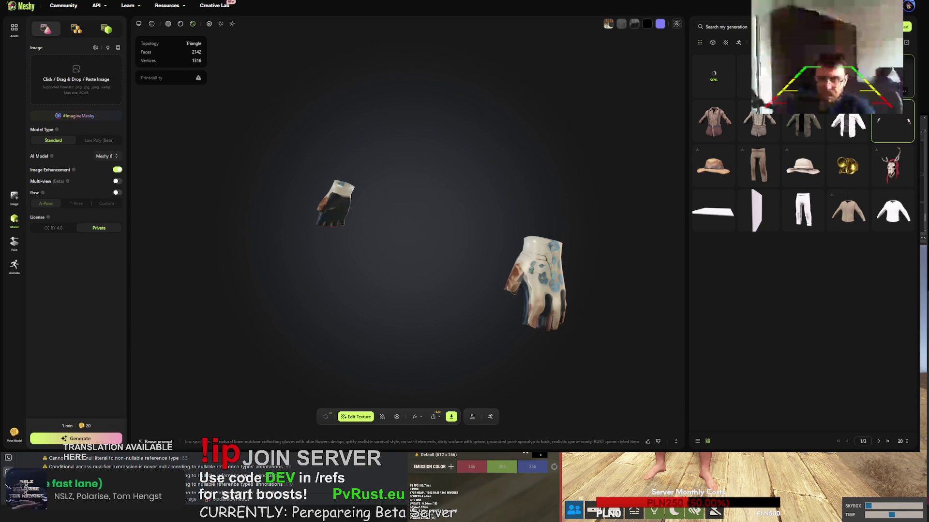
Inspect the gritty pants from the back and a close side view
{"action": "left_click", "coordinate": [893, 76]}
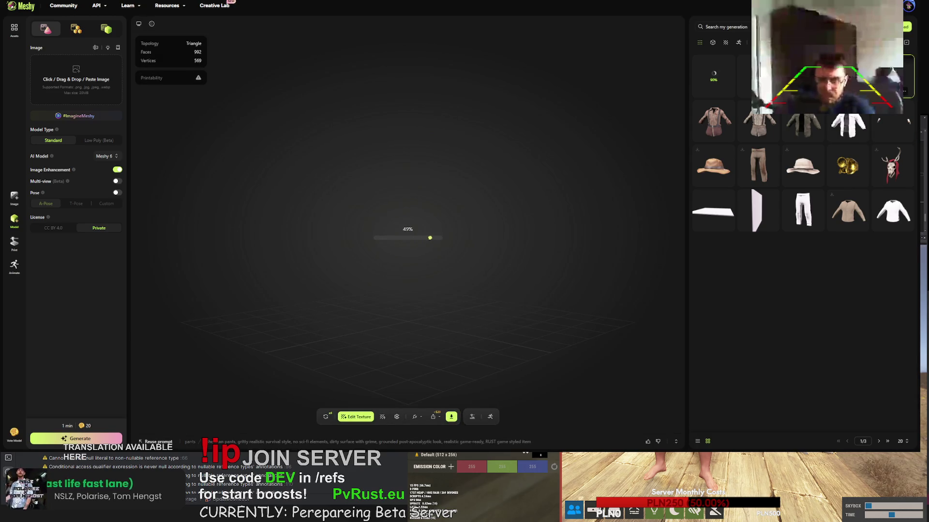
{"action": "mouse_move", "coordinate": [503, 196]}
{"action": "left_mouse_down"}
{"action": "mouse_move", "coordinate": [292, 181]}
{"action": "mouse_move", "coordinate": [542, 186]}
{"action": "left_mouse_up"}
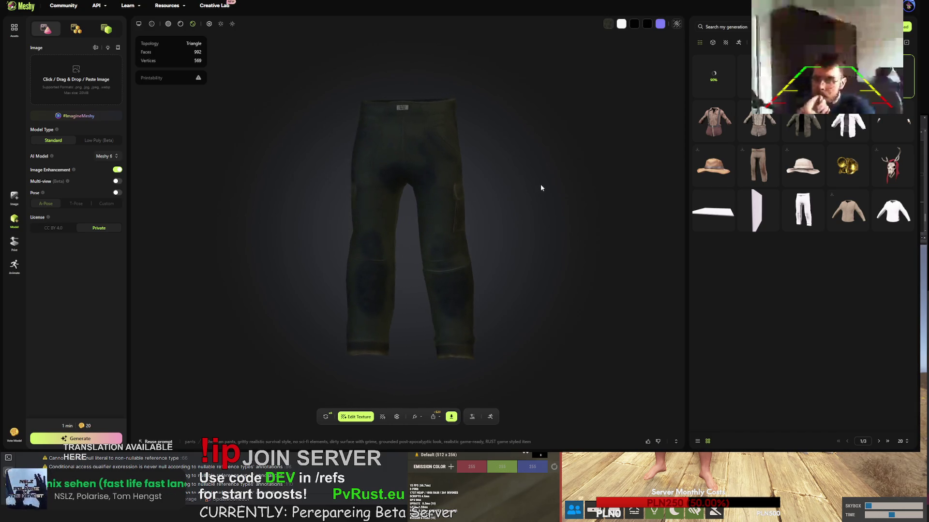
{"action": "scroll", "coordinate": [404, 132], "scroll_direction": "up", "scroll_amount": 5}
{"action": "mouse_move", "coordinate": [397, 147]}
{"action": "left_mouse_down"}
{"action": "mouse_move", "coordinate": [588, 124]}
{"action": "mouse_move", "coordinate": [567, 141]}
{"action": "mouse_move", "coordinate": [492, 151]}
{"action": "mouse_move", "coordinate": [391, 145]}
{"action": "left_mouse_up"}
{"action": "scroll", "coordinate": [490, 130], "scroll_direction": "down", "scroll_amount": 5}
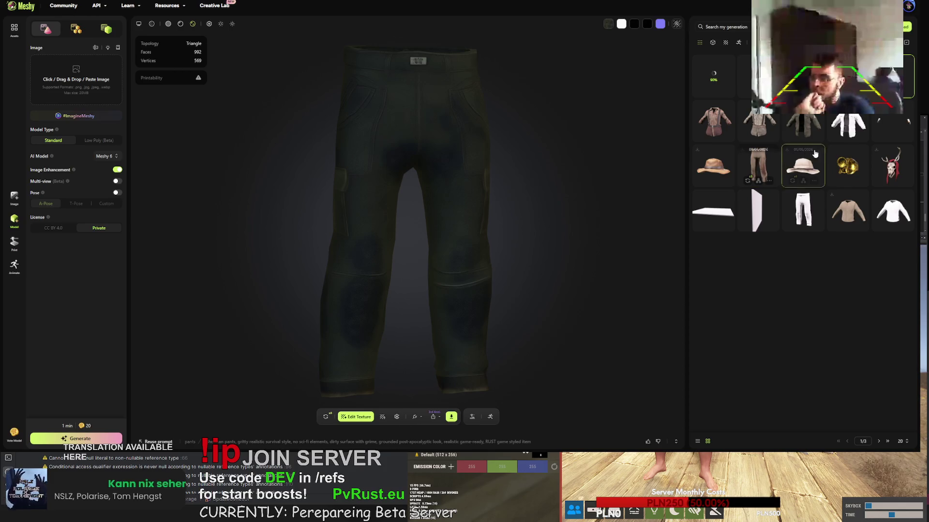
Download the green jacket as FBX, then load the newest generated model
{"action": "left_click", "coordinate": [804, 117]}
{"action": "mouse_move", "coordinate": [613, 183]}
{"action": "left_mouse_down"}
{"action": "mouse_move", "coordinate": [462, 198]}
{"action": "mouse_move", "coordinate": [538, 204]}
{"action": "mouse_move", "coordinate": [533, 219]}
{"action": "mouse_move", "coordinate": [473, 192]}
{"action": "mouse_move", "coordinate": [564, 184]}
{"action": "mouse_move", "coordinate": [363, 193]}
{"action": "mouse_move", "coordinate": [644, 168]}
{"action": "mouse_move", "coordinate": [598, 158]}
{"action": "mouse_move", "coordinate": [467, 199]}
{"action": "mouse_move", "coordinate": [443, 197]}
{"action": "left_mouse_up"}
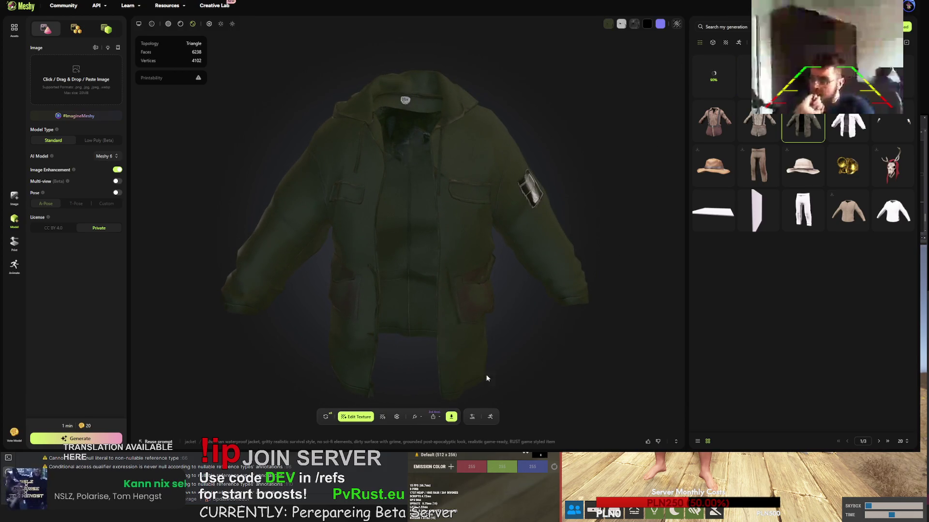
{"action": "left_click", "coordinate": [453, 418]}
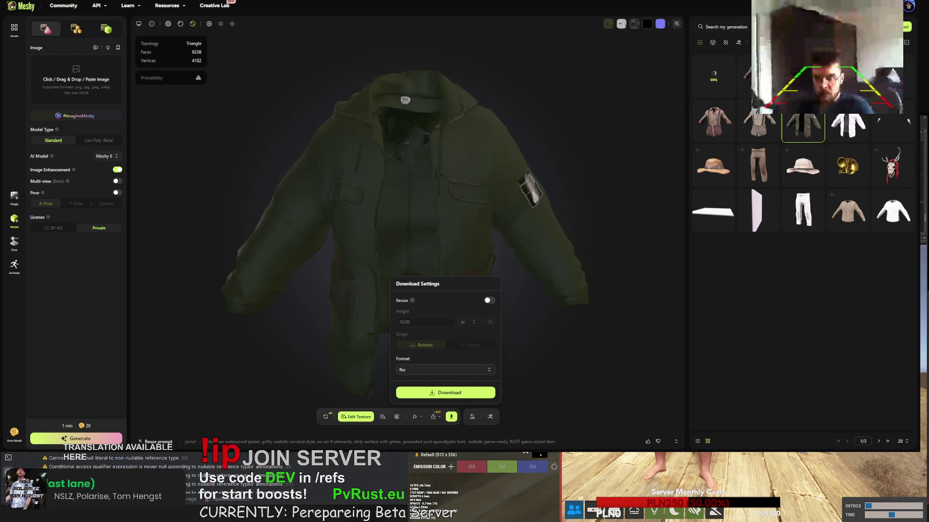
{"action": "left_click", "coordinate": [746, 75]}
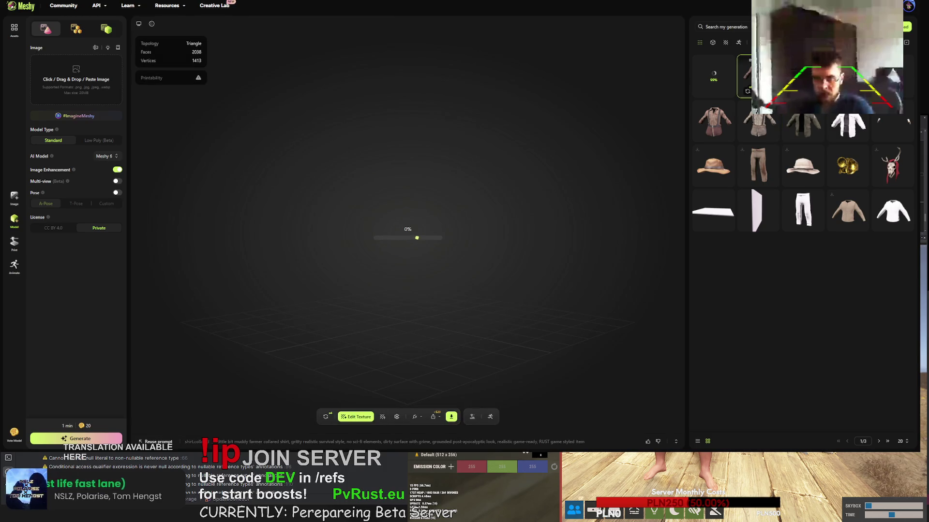
Download the brown shirt as an FBX file
{"action": "left_click_drag", "start_coordinate": [486, 216], "coordinate": [450, 217]}
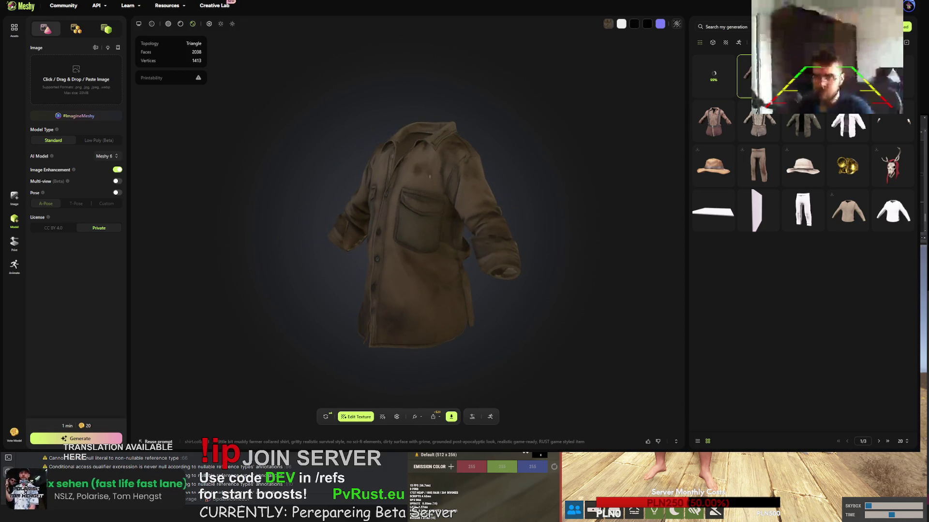
{"action": "left_click", "coordinate": [451, 417]}
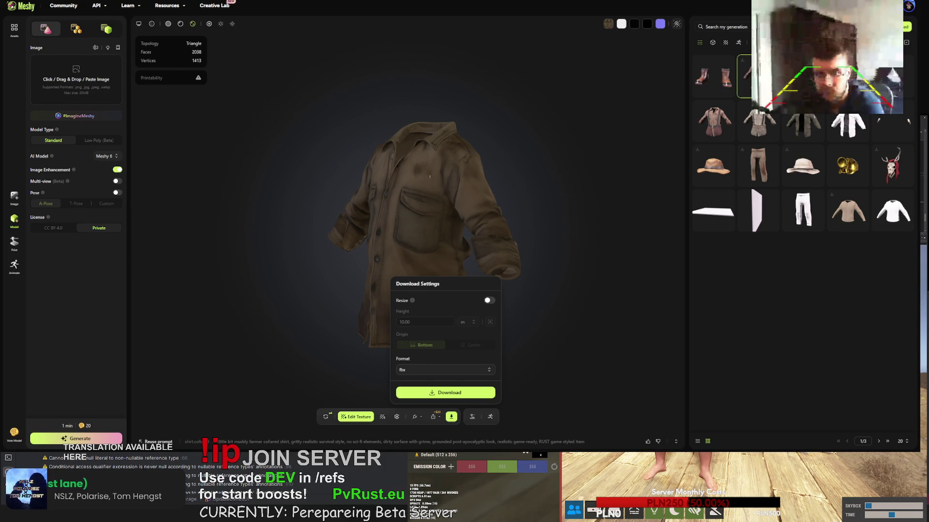
{"action": "left_click", "coordinate": [867, 266]}
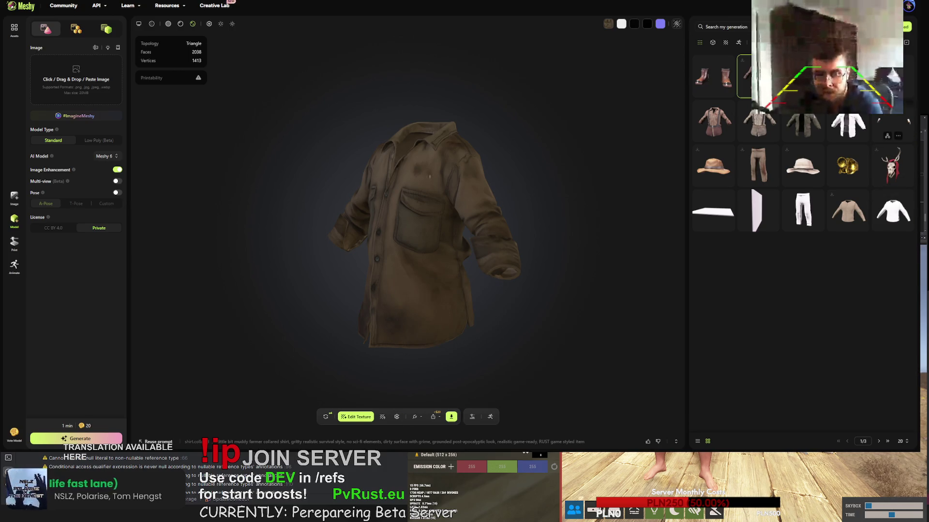
Review the boot generations and copy the suspender shirt's texture prompt
{"action": "left_click", "coordinate": [719, 71]}
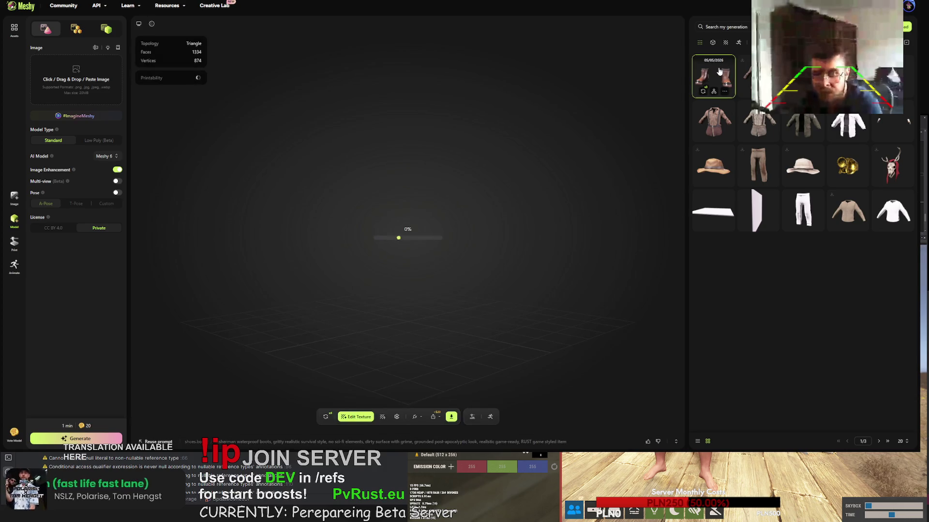
{"action": "left_click", "coordinate": [879, 442]}
{"action": "left_click", "coordinate": [745, 75]}
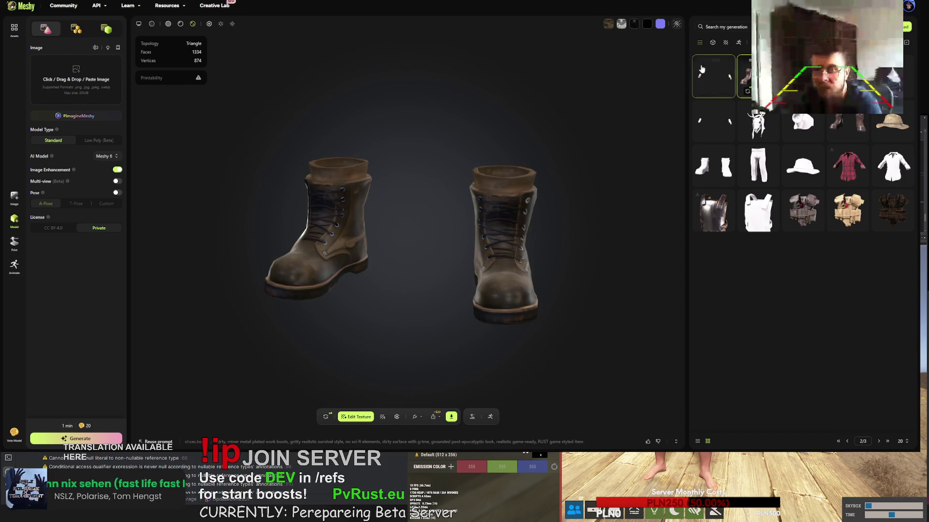
{"action": "left_click", "coordinate": [847, 441]}
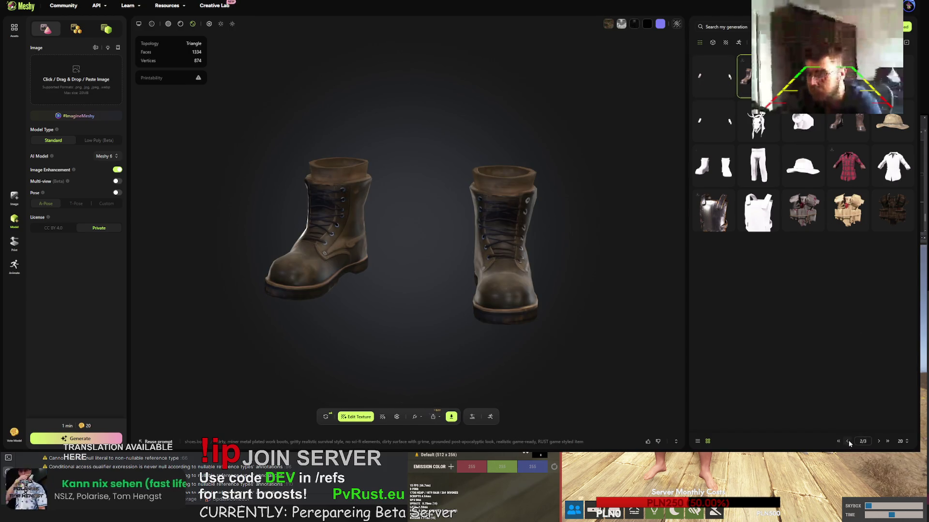
{"action": "left_click", "coordinate": [805, 126]}
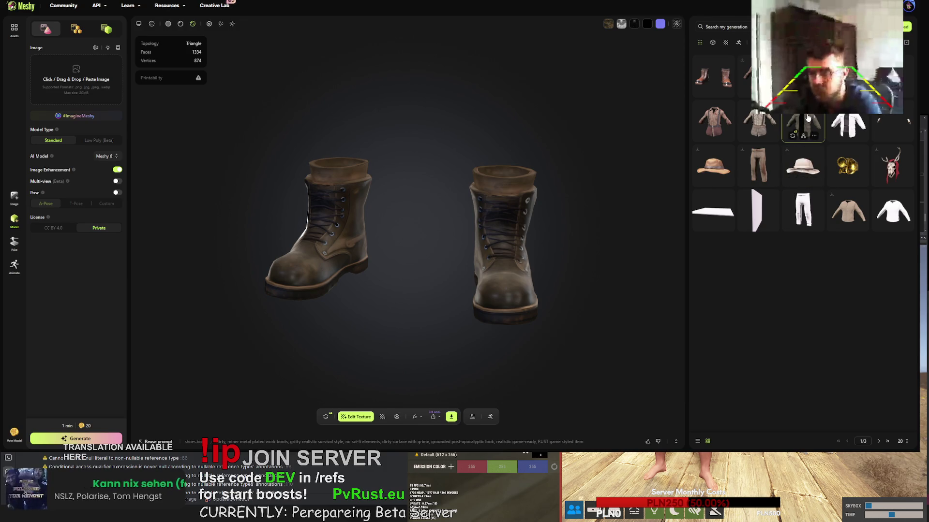
{"action": "left_click", "coordinate": [759, 122]}
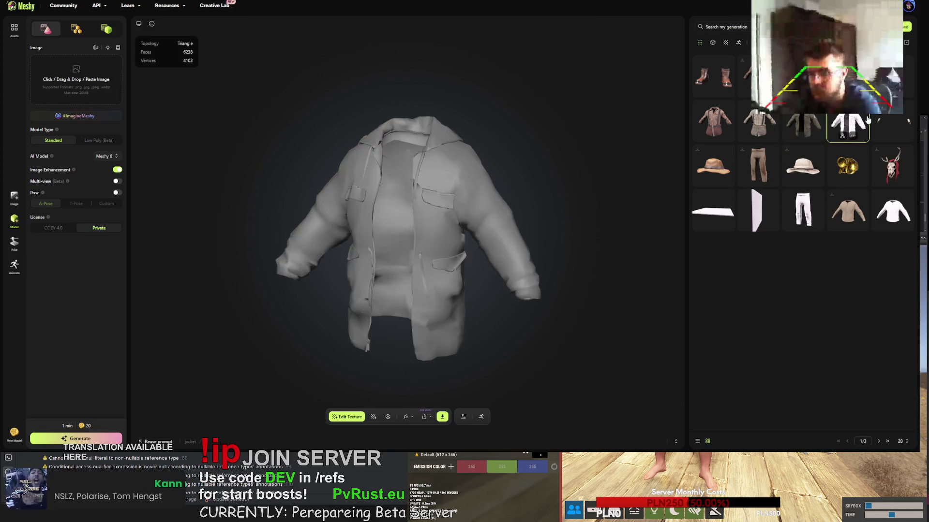
{"action": "left_click", "coordinate": [451, 443]}
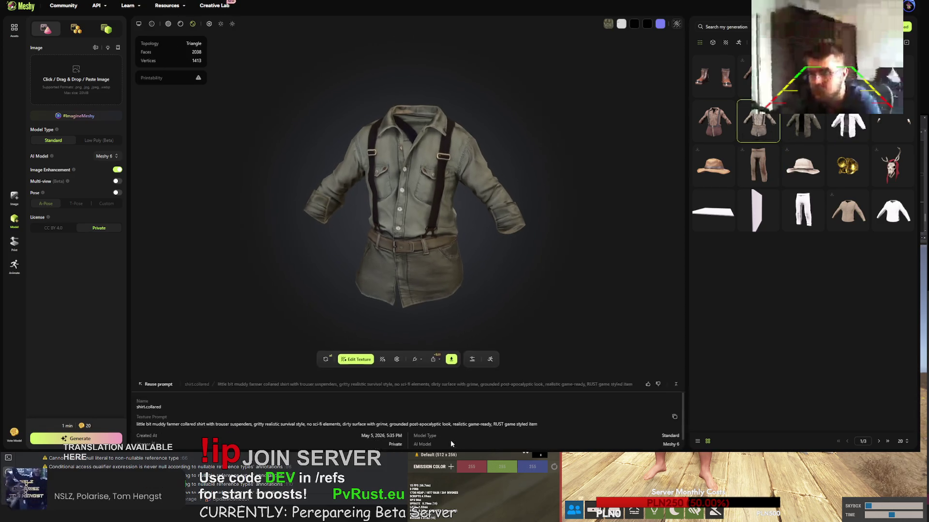
{"action": "left_click_drag", "start_coordinate": [544, 416], "coordinate": [137, 414]}
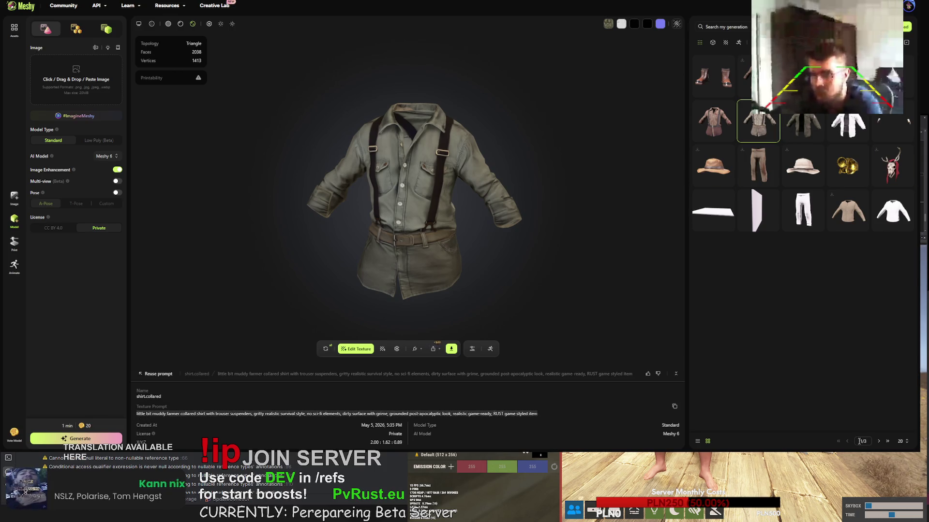
Page through the generations to the plain untextured grey boots
{"action": "left_click", "coordinate": [879, 442]}
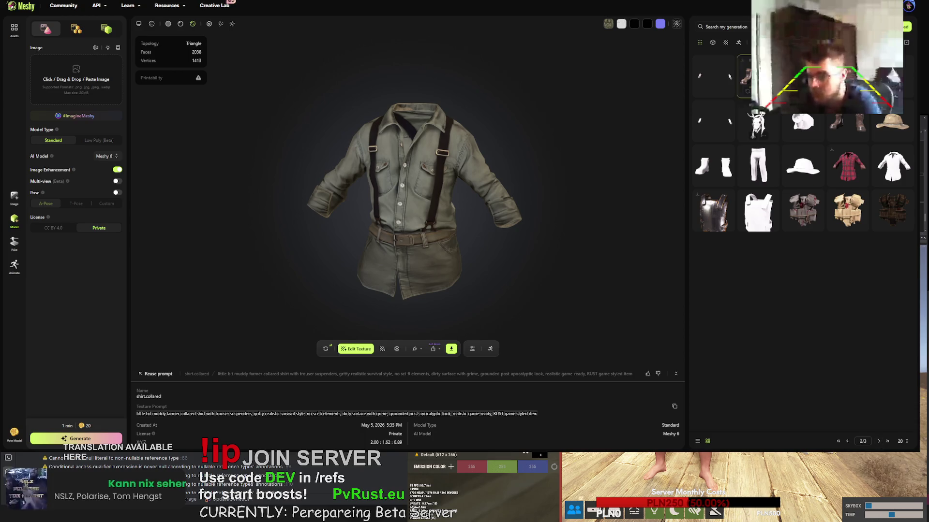
{"action": "left_click", "coordinate": [859, 127]}
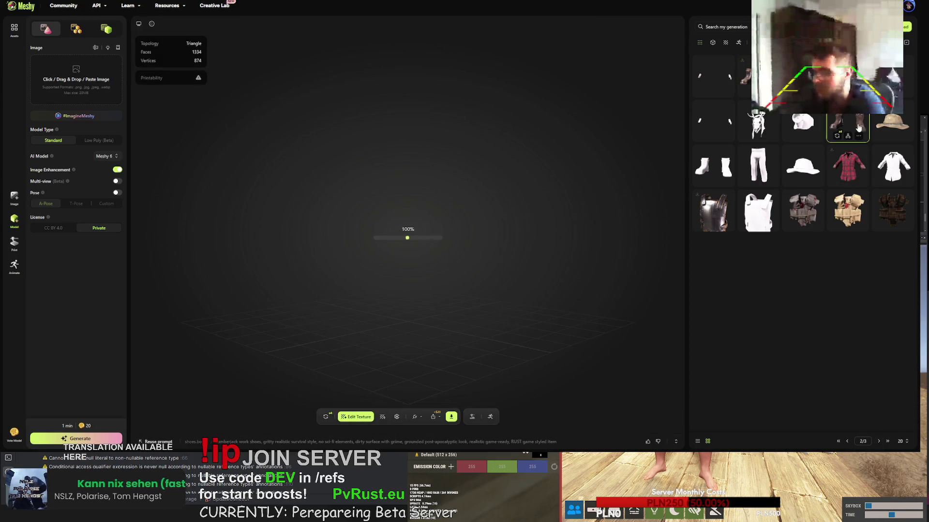
{"action": "left_click", "coordinate": [879, 442]}
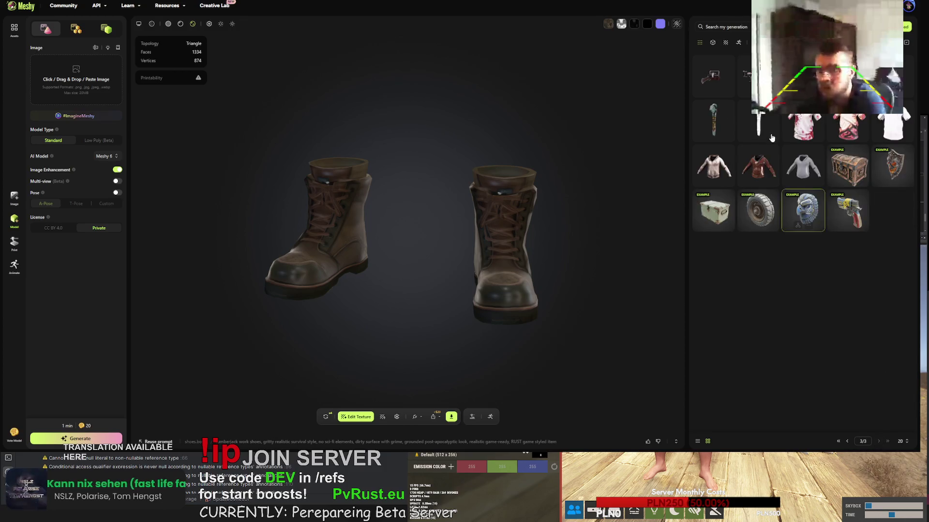
{"action": "left_click", "coordinate": [847, 441]}
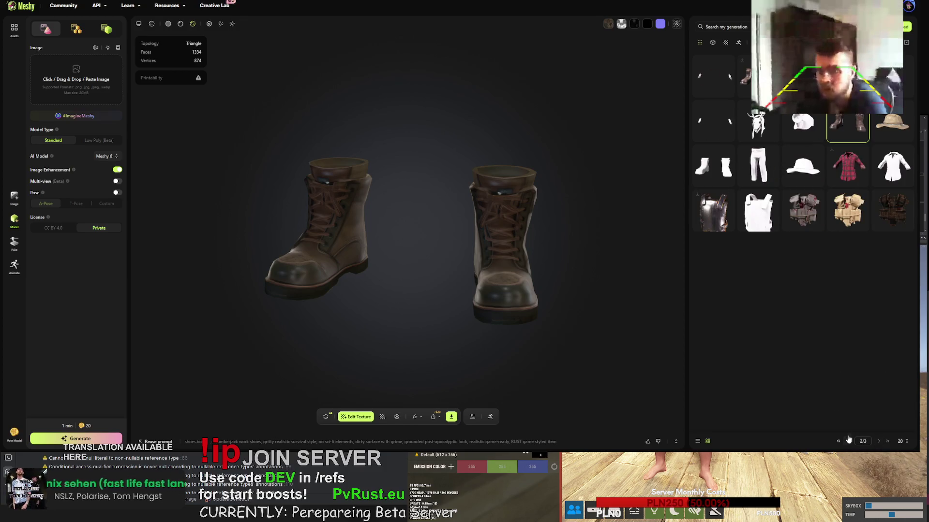
{"action": "left_click", "coordinate": [713, 165]}
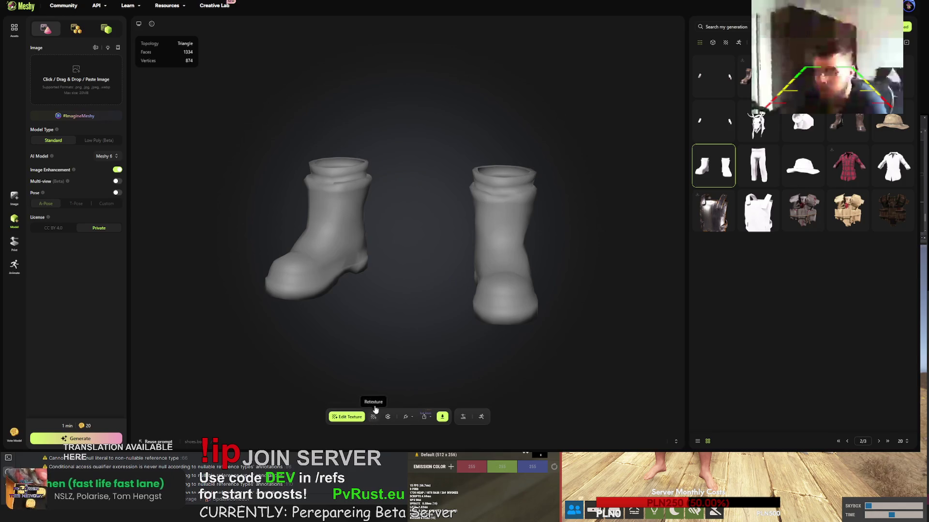
Texture the white boots with the shirt prompt rewritten as 'covered in mud' boots 'and dirty'
{"action": "left_click", "coordinate": [346, 417]}
{"action": "left_click", "coordinate": [357, 285]}
{"action": "double_click", "coordinate": [358, 285]}
{"action": "type", "text": "little bit muddy farmer collared shirt with trouser suspenders. gritty realistic survival style. no sci-fi elements. dirty surface with grime. grounded post-apocalyptic look. realistic game-ready. RUST game styled item"}
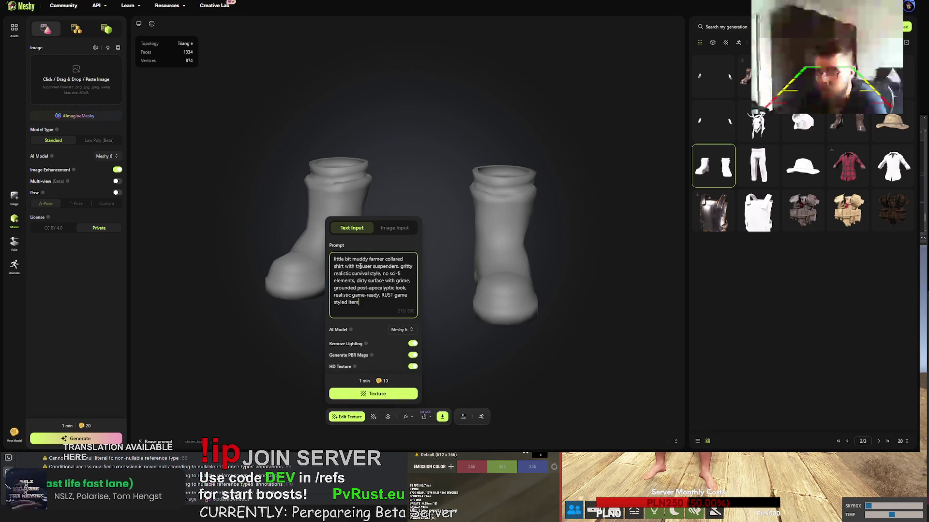
{"action": "left_click_drag", "start_coordinate": [368, 260], "coordinate": [333, 260]}
{"action": "type", "text": "covered in mud"}
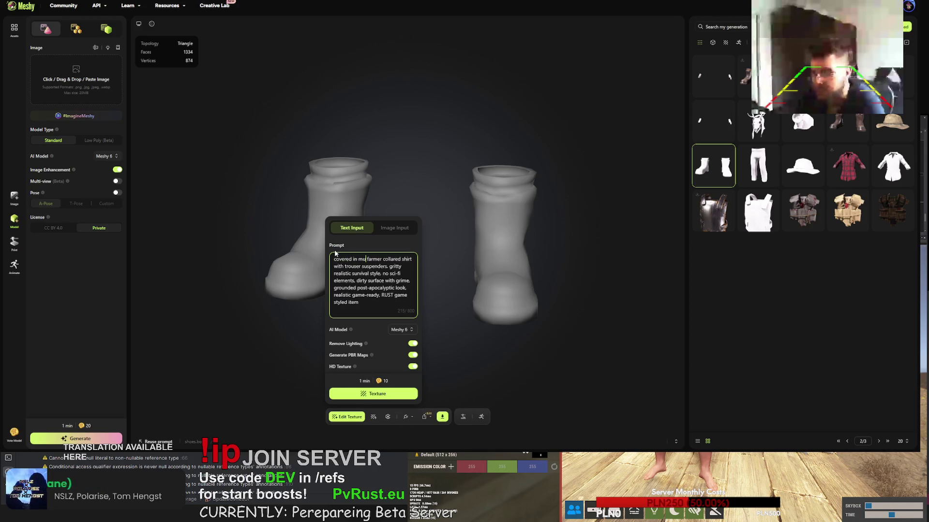
{"action": "mouse_move", "coordinate": [385, 260]}
{"action": "left_mouse_down"}
{"action": "mouse_move", "coordinate": [354, 266]}
{"action": "mouse_move", "coordinate": [399, 266]}
{"action": "left_mouse_up"}
{"action": "type", "text": "boots,"}
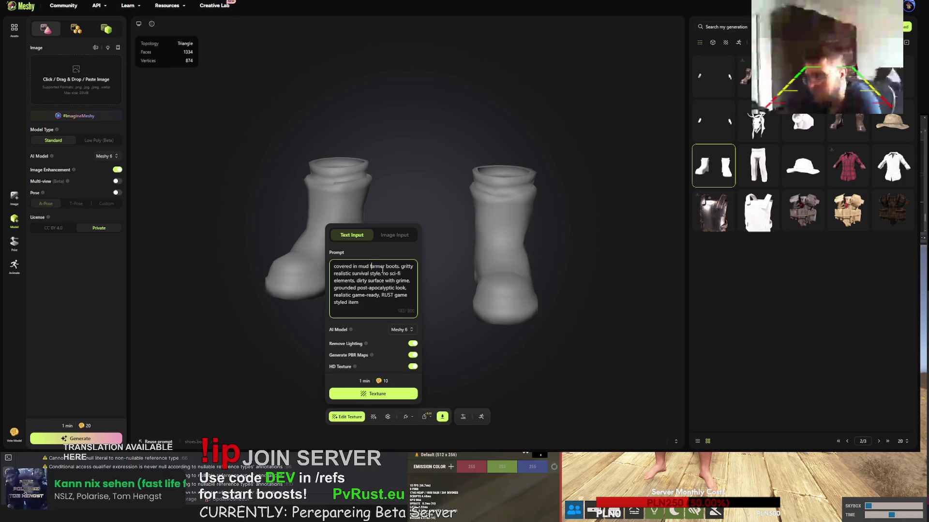
{"action": "type", "text": "and dirty"}
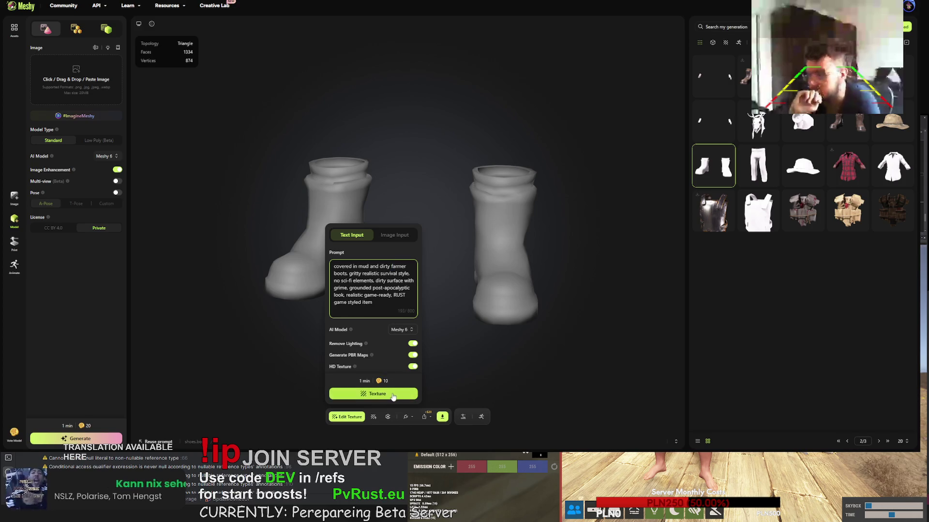
{"action": "left_click", "coordinate": [393, 396]}
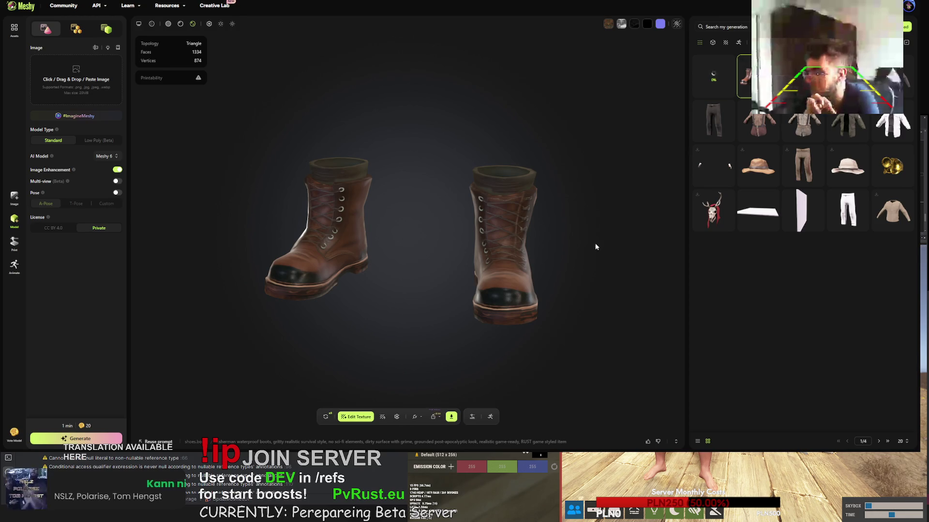
Download the brown leather boots as FBX
{"action": "mouse_move", "coordinate": [539, 263]}
{"action": "left_mouse_down"}
{"action": "mouse_move", "coordinate": [371, 248]}
{"action": "mouse_move", "coordinate": [567, 253]}
{"action": "left_mouse_up"}
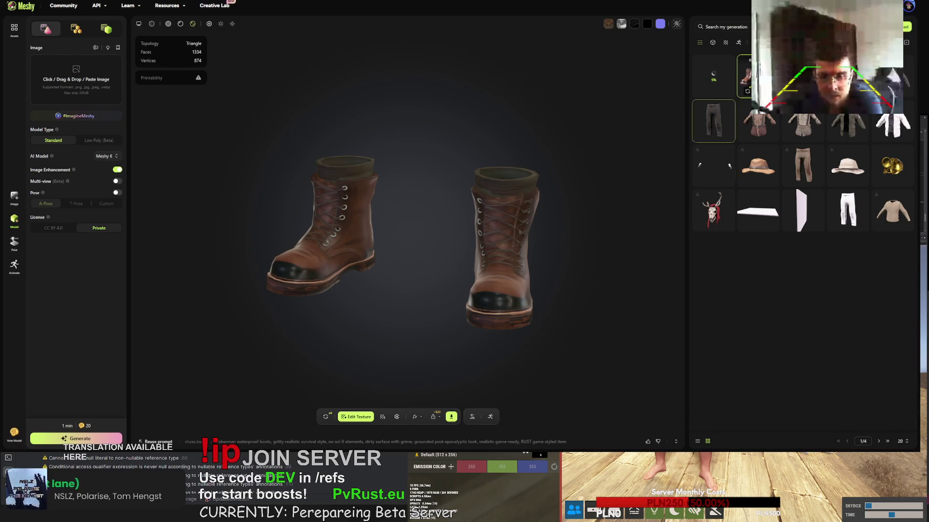
{"action": "left_click", "coordinate": [451, 416]}
{"action": "left_click", "coordinate": [445, 392]}
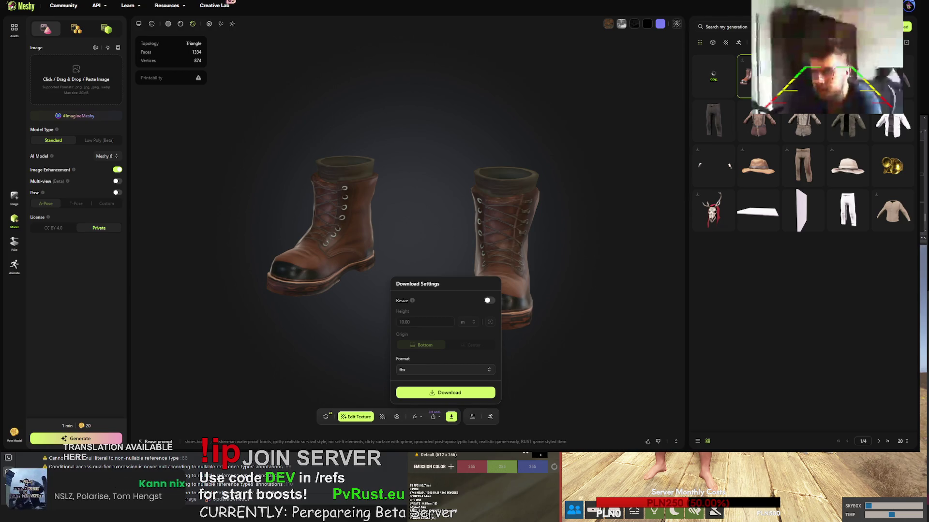
Review the textured shirt, then view the dark pants from the side
{"action": "left_click", "coordinate": [894, 76]}
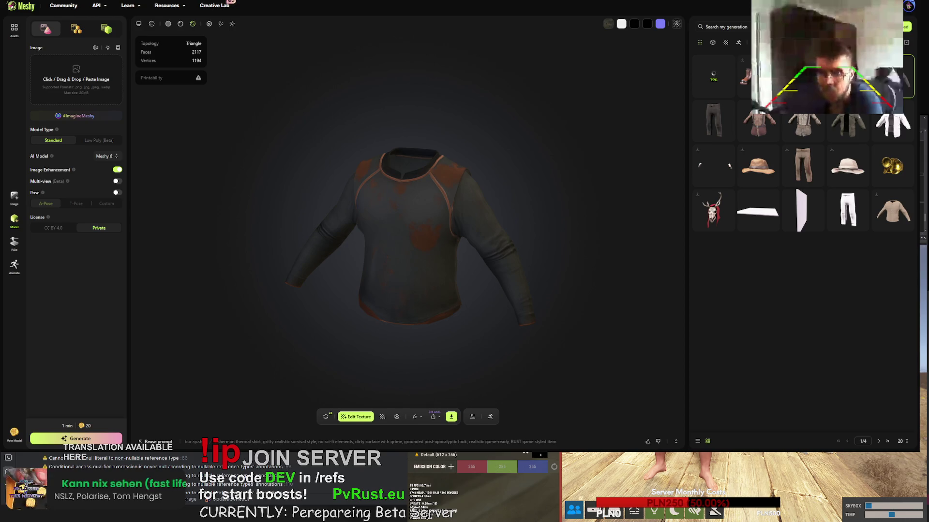
{"action": "left_click", "coordinate": [714, 121]}
{"action": "mouse_move", "coordinate": [494, 182]}
{"action": "left_mouse_down"}
{"action": "mouse_move", "coordinate": [443, 174]}
{"action": "mouse_move", "coordinate": [525, 151]}
{"action": "mouse_move", "coordinate": [480, 179]}
{"action": "mouse_move", "coordinate": [554, 184]}
{"action": "mouse_move", "coordinate": [473, 174]}
{"action": "mouse_move", "coordinate": [363, 205]}
{"action": "mouse_move", "coordinate": [277, 216]}
{"action": "mouse_move", "coordinate": [292, 219]}
{"action": "left_mouse_up"}
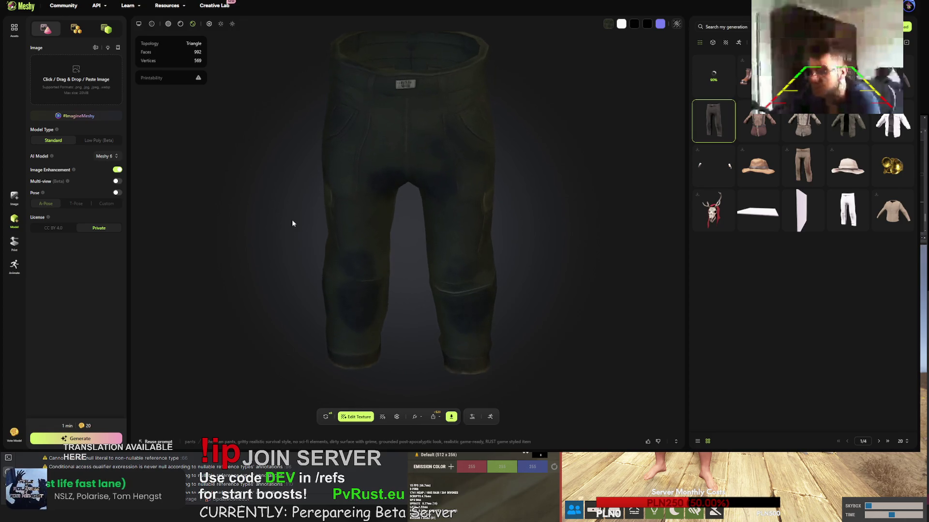
Retry the dark pants and grey shirt textures, then open the textured boots
{"action": "left_click", "coordinate": [325, 417]}
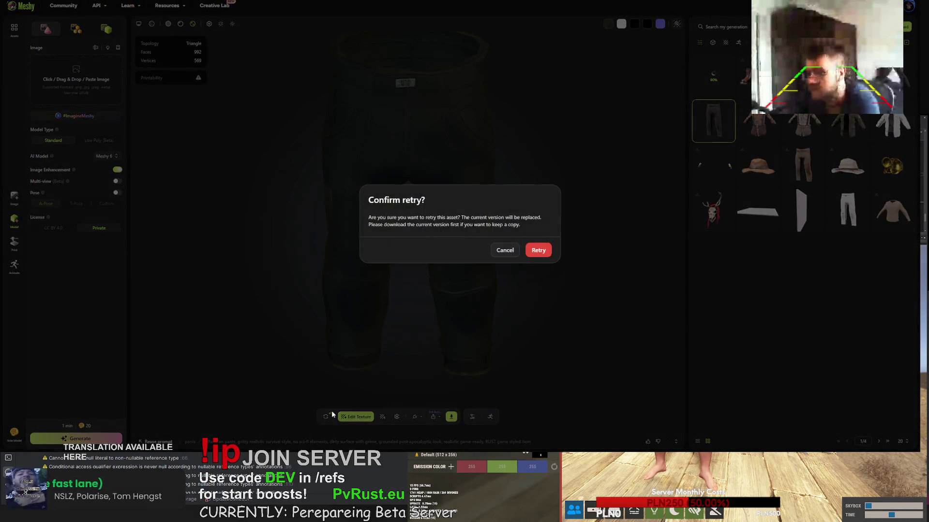
{"action": "left_click", "coordinate": [547, 250]}
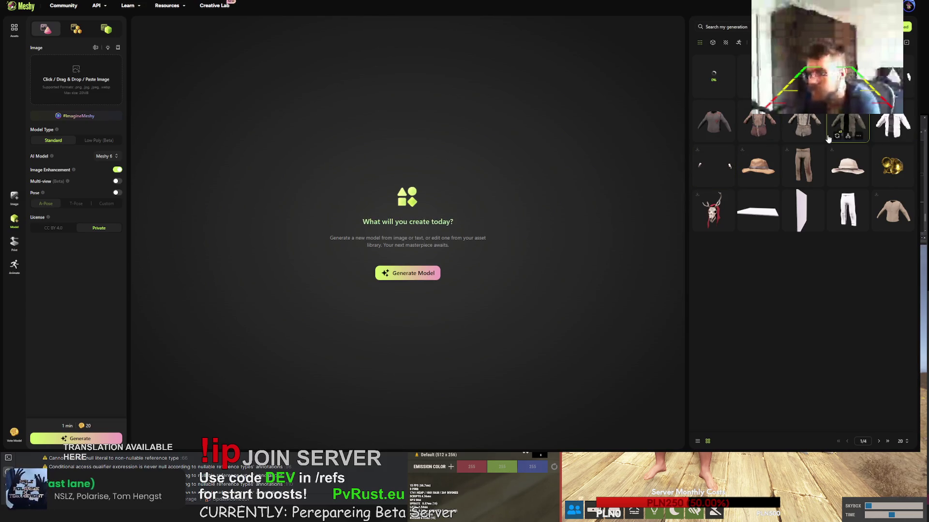
{"action": "left_click", "coordinate": [713, 120]}
{"action": "mouse_move", "coordinate": [565, 171]}
{"action": "left_mouse_down"}
{"action": "mouse_move", "coordinate": [538, 210]}
{"action": "mouse_move", "coordinate": [479, 220]}
{"action": "mouse_move", "coordinate": [477, 206]}
{"action": "mouse_move", "coordinate": [506, 173]}
{"action": "mouse_move", "coordinate": [456, 240]}
{"action": "mouse_move", "coordinate": [536, 243]}
{"action": "mouse_move", "coordinate": [470, 231]}
{"action": "mouse_move", "coordinate": [487, 224]}
{"action": "left_mouse_up"}
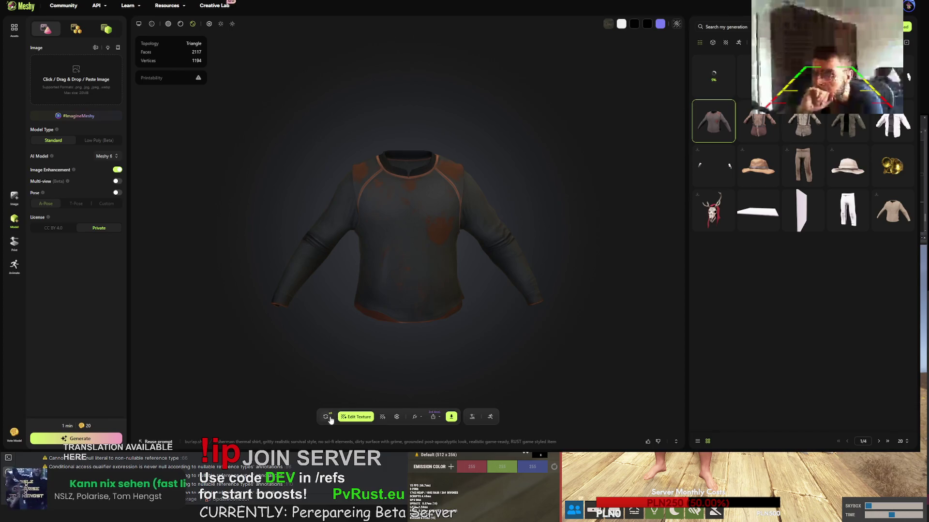
{"action": "left_click", "coordinate": [325, 417]}
{"action": "left_click", "coordinate": [540, 249]}
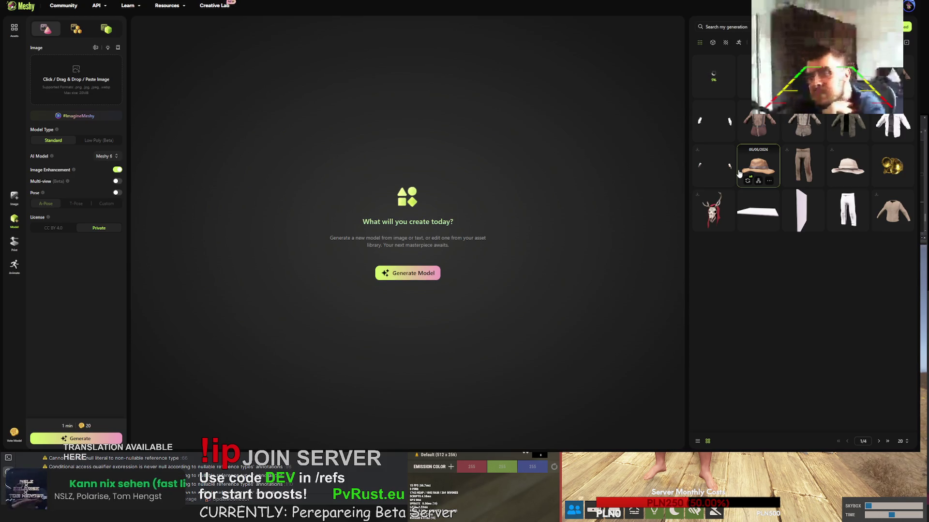
{"action": "left_click", "coordinate": [740, 172]}
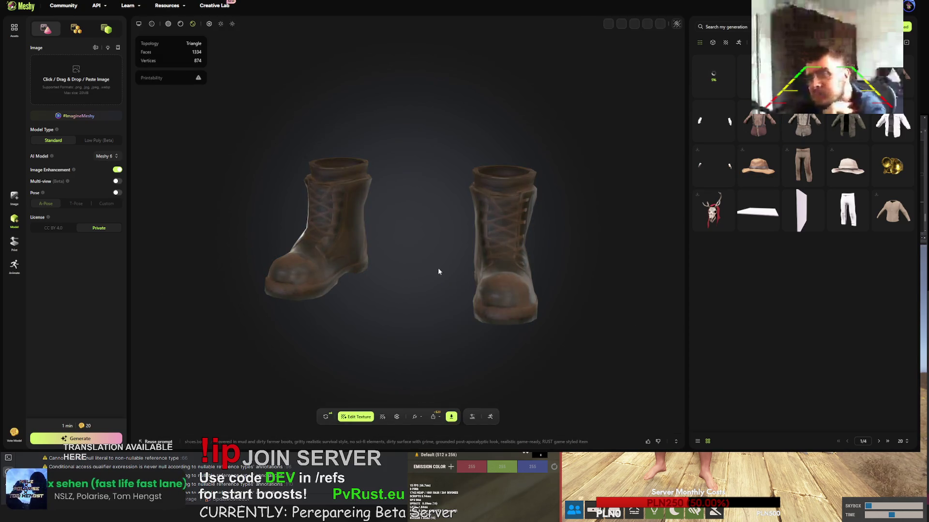
Download the muddy brown boots as FBX and send them for a texture retry
{"action": "mouse_move", "coordinate": [395, 258]}
{"action": "left_mouse_down"}
{"action": "mouse_move", "coordinate": [295, 257]}
{"action": "mouse_move", "coordinate": [515, 261]}
{"action": "mouse_move", "coordinate": [451, 247]}
{"action": "mouse_move", "coordinate": [377, 249]}
{"action": "left_mouse_up"}
{"action": "left_click", "coordinate": [451, 417]}
{"action": "left_click", "coordinate": [448, 393]}
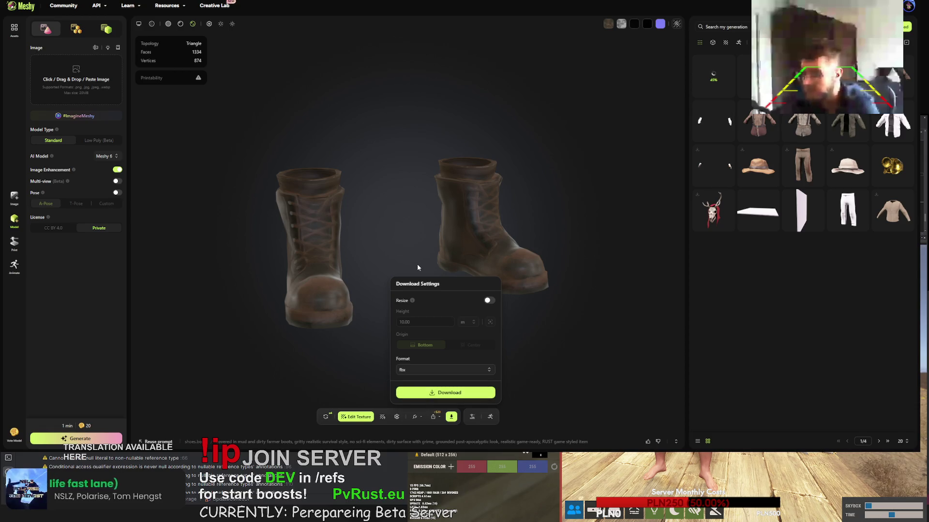
{"action": "left_click", "coordinate": [327, 419]}
{"action": "left_click", "coordinate": [540, 252]}
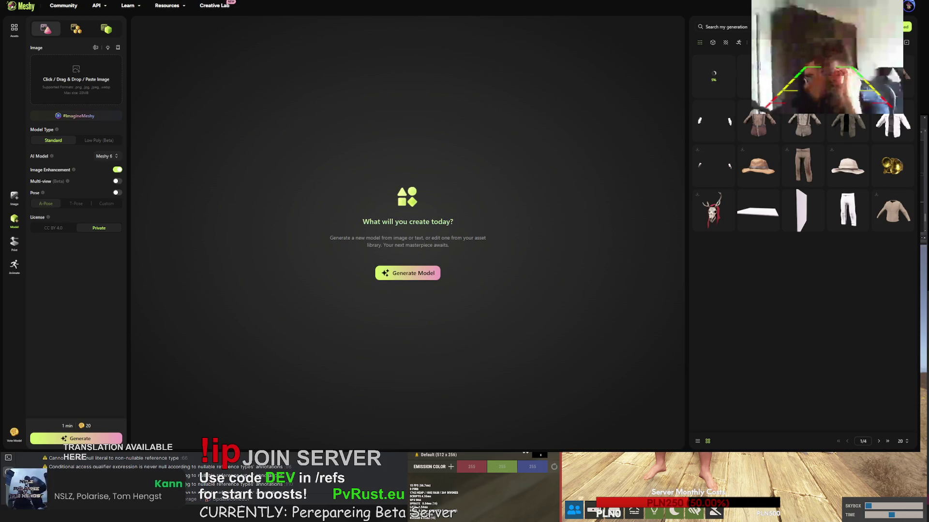
Close the Upgrade Your Plan offer and look over the free-credits panel
{"action": "scroll", "coordinate": [664, 82], "scroll_direction": "down", "scroll_amount": 2}
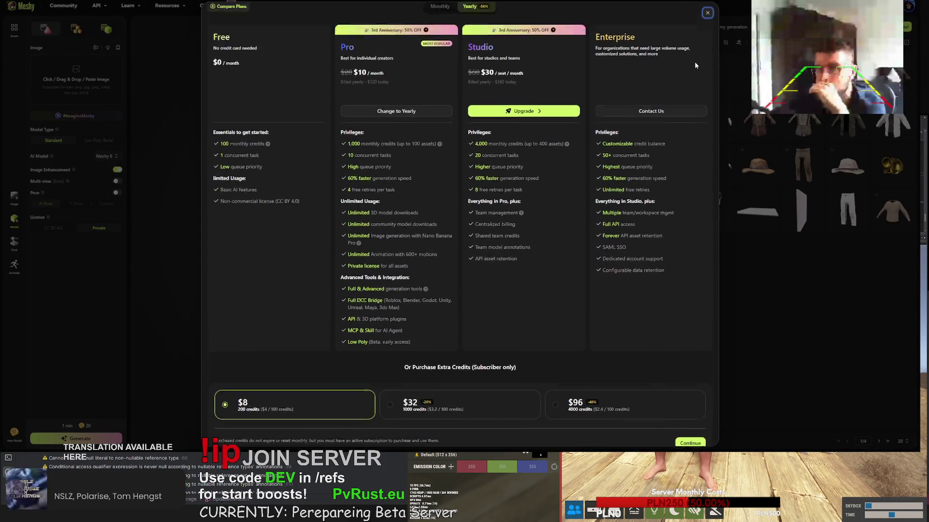
{"action": "scroll", "coordinate": [696, 65], "scroll_direction": "up", "scroll_amount": 2}
{"action": "left_click", "coordinate": [713, 13]}
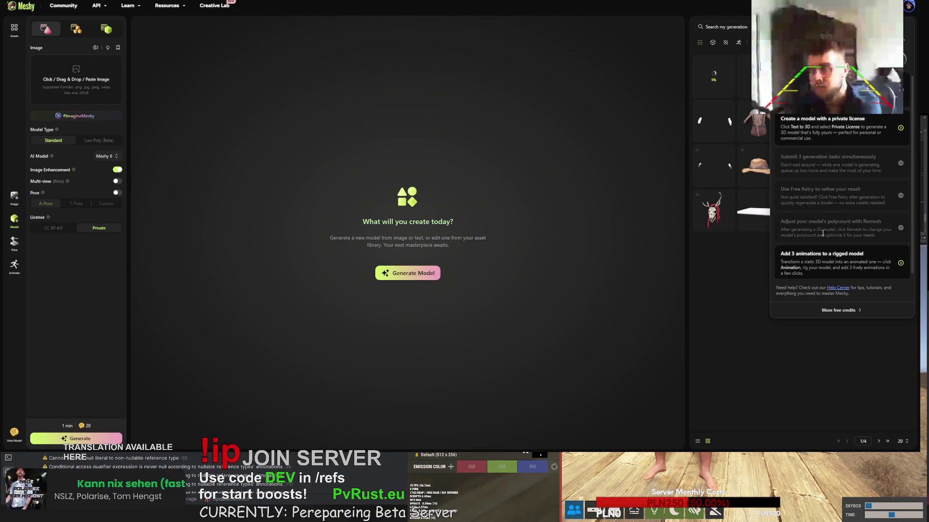
{"action": "scroll", "coordinate": [823, 230], "scroll_direction": "down", "scroll_amount": 1}
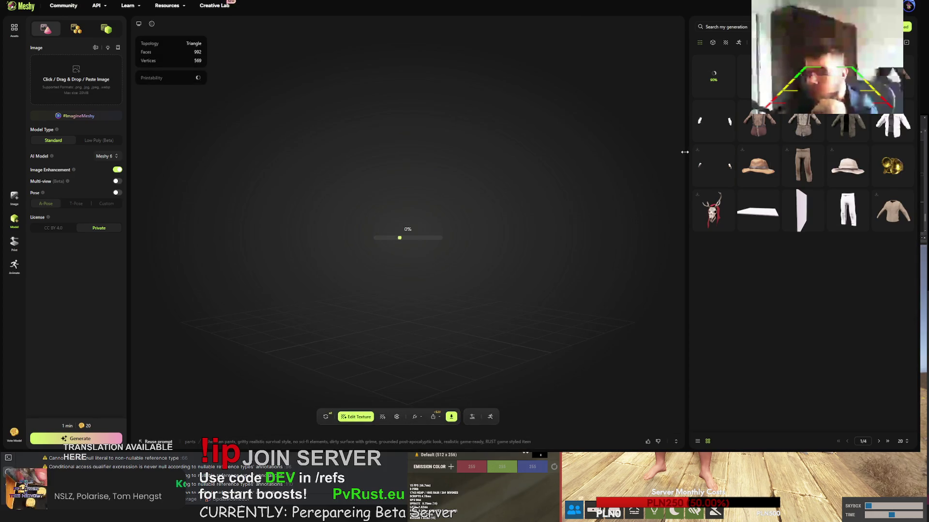
Download the grey-olive cargo pants with blue denim panels as an FBX file
{"action": "mouse_move", "coordinate": [391, 229]}
{"action": "left_mouse_down"}
{"action": "mouse_move", "coordinate": [315, 223]}
{"action": "mouse_move", "coordinate": [545, 206]}
{"action": "mouse_move", "coordinate": [437, 190]}
{"action": "mouse_move", "coordinate": [342, 203]}
{"action": "mouse_move", "coordinate": [420, 225]}
{"action": "mouse_move", "coordinate": [559, 225]}
{"action": "mouse_move", "coordinate": [433, 216]}
{"action": "left_mouse_up"}
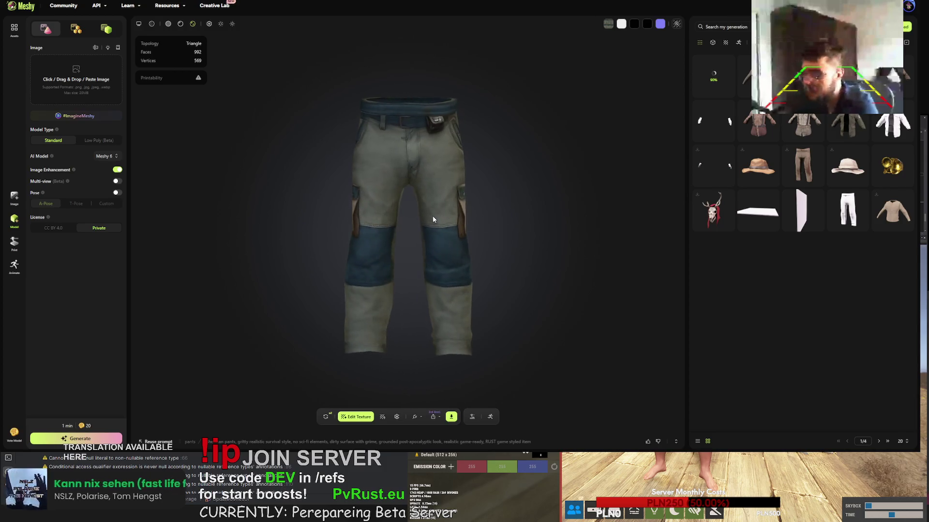
{"action": "left_click", "coordinate": [451, 417]}
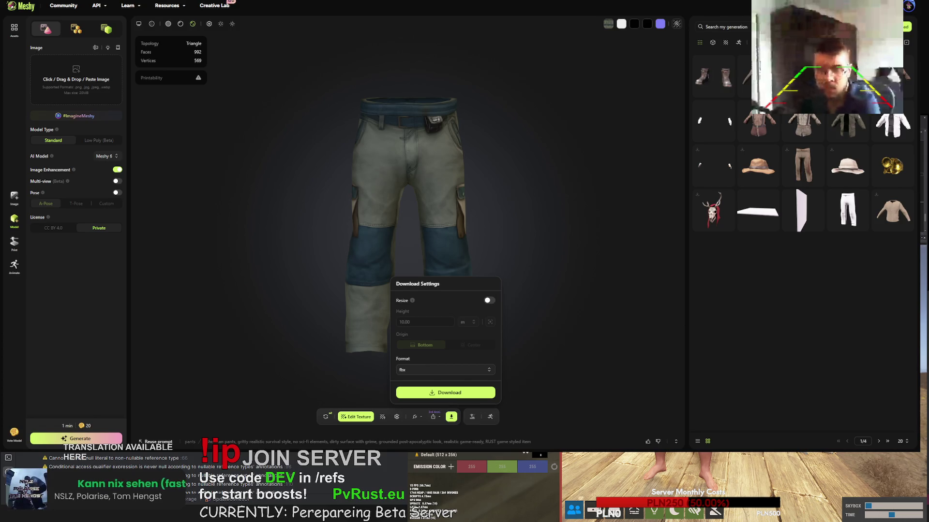
{"action": "left_click", "coordinate": [611, 200]}
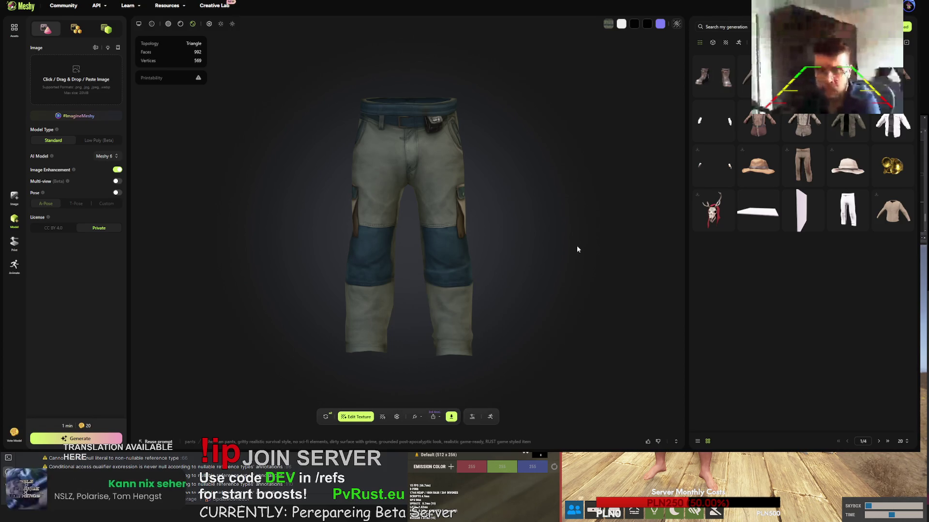
{"action": "left_click", "coordinate": [451, 417]}
{"action": "left_click", "coordinate": [448, 393]}
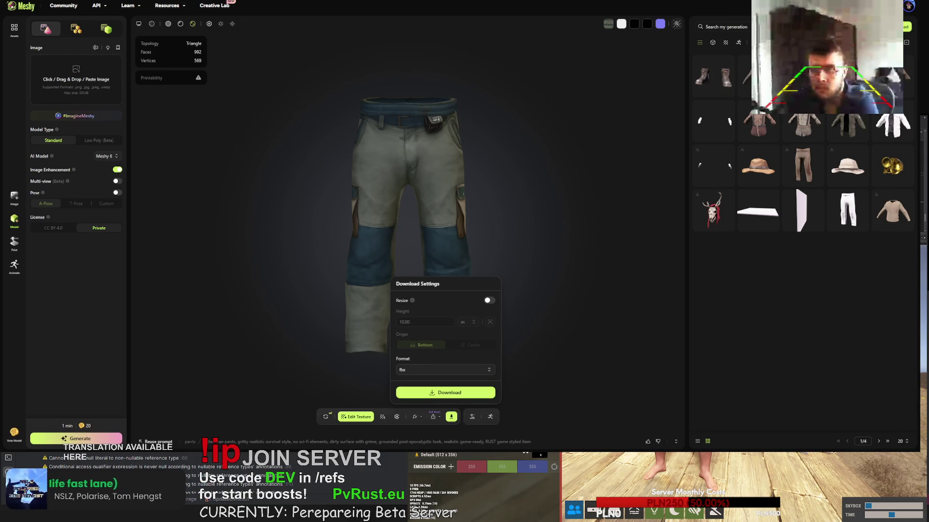
{"action": "key", "text": "Escape"}
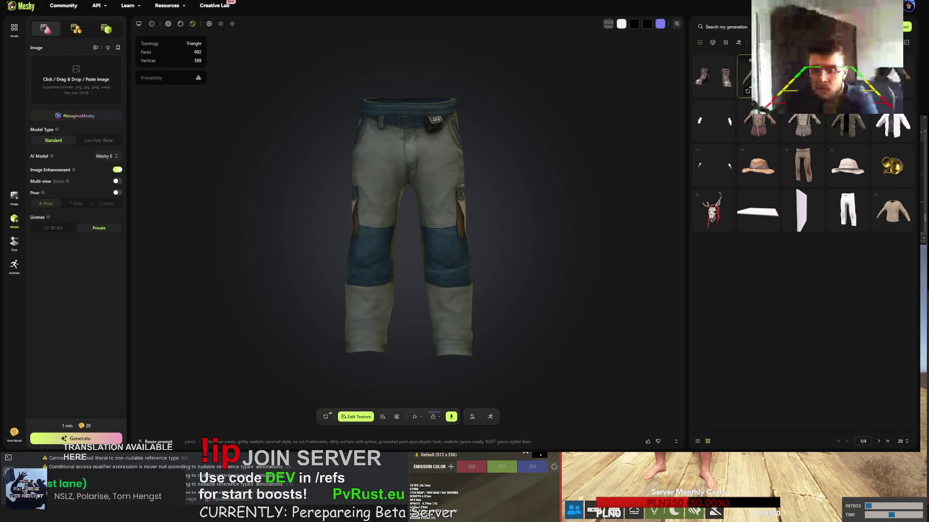
Download the dark brown pocket thermal shirt as FBX, then load the newest boots generation
{"action": "left_click", "coordinate": [747, 75]}
{"action": "mouse_move", "coordinate": [493, 201]}
{"action": "left_mouse_down"}
{"action": "mouse_move", "coordinate": [482, 234]}
{"action": "mouse_move", "coordinate": [284, 241]}
{"action": "mouse_move", "coordinate": [472, 243]}
{"action": "left_mouse_up"}
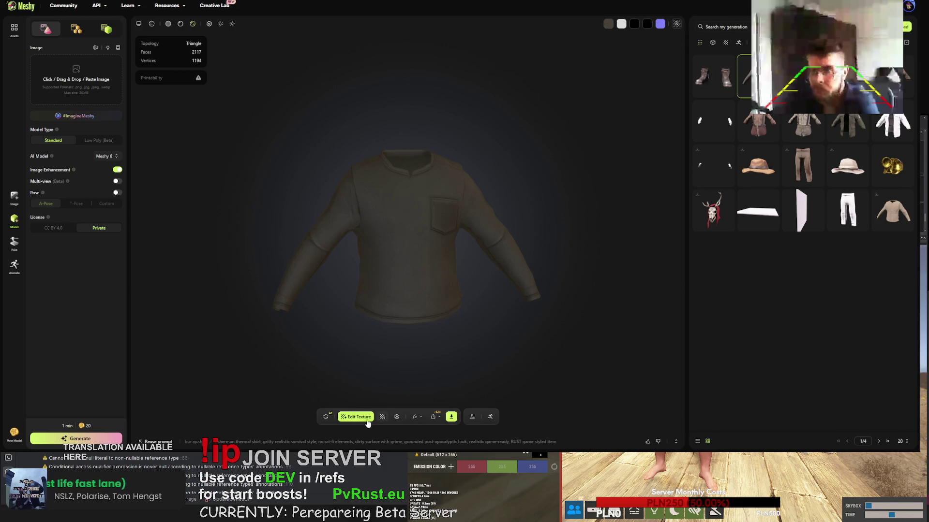
{"action": "left_click", "coordinate": [452, 417]}
{"action": "left_click", "coordinate": [447, 392]}
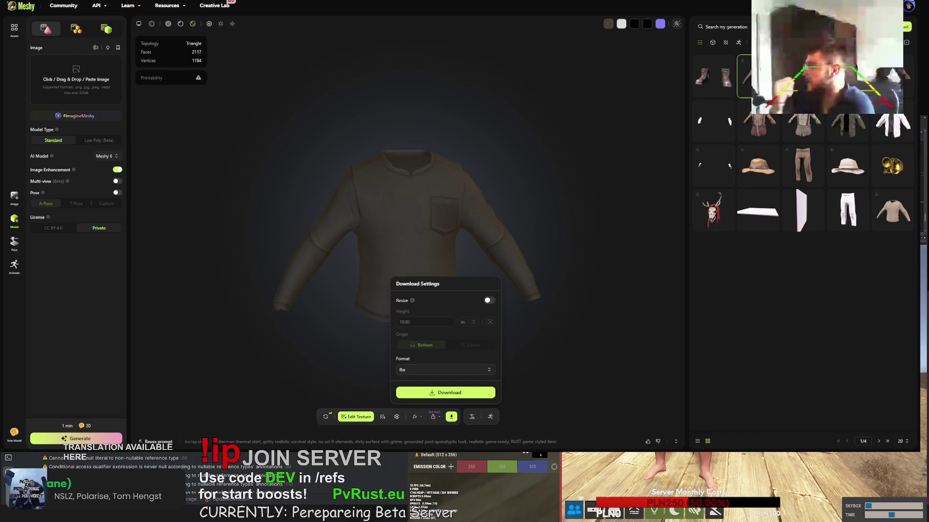
{"action": "key", "text": "Escape"}
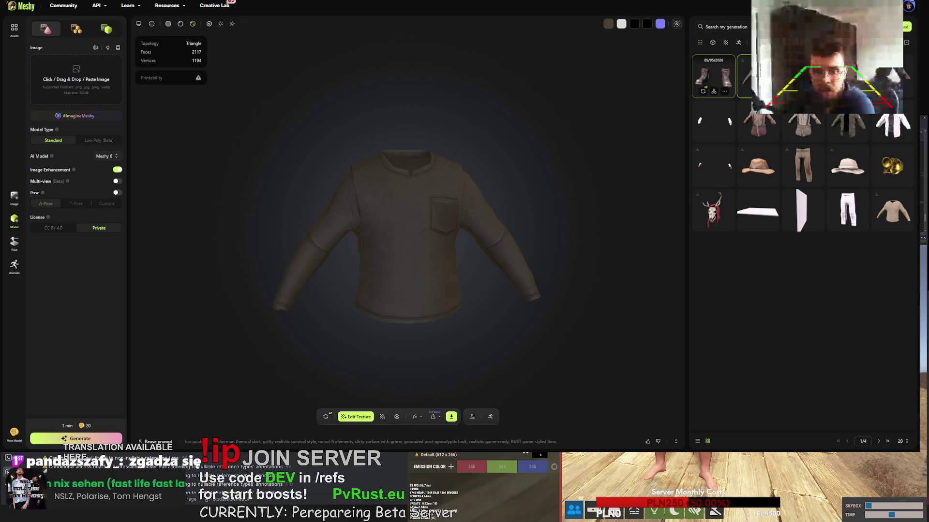
{"action": "left_click", "coordinate": [699, 74]}
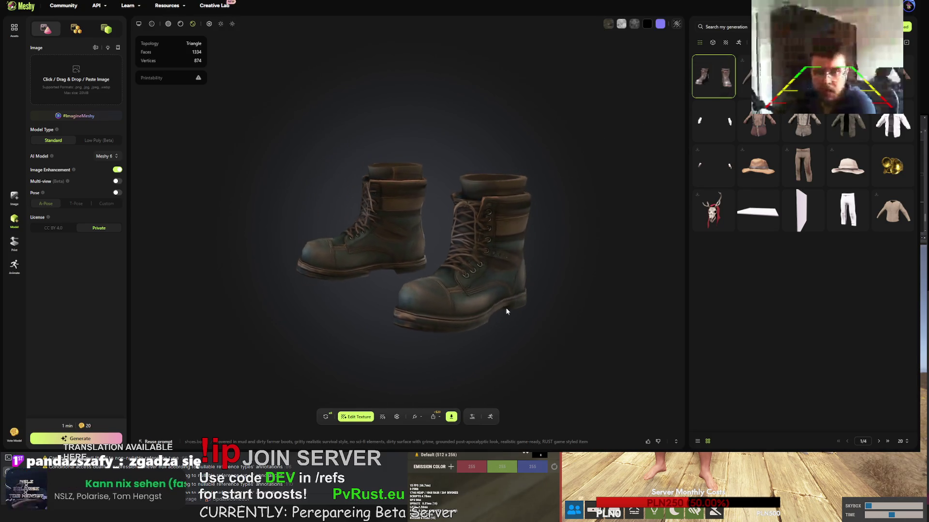
Download the worn leather laced boots in FBX format
{"action": "left_click", "coordinate": [451, 416]}
{"action": "left_click", "coordinate": [429, 396]}
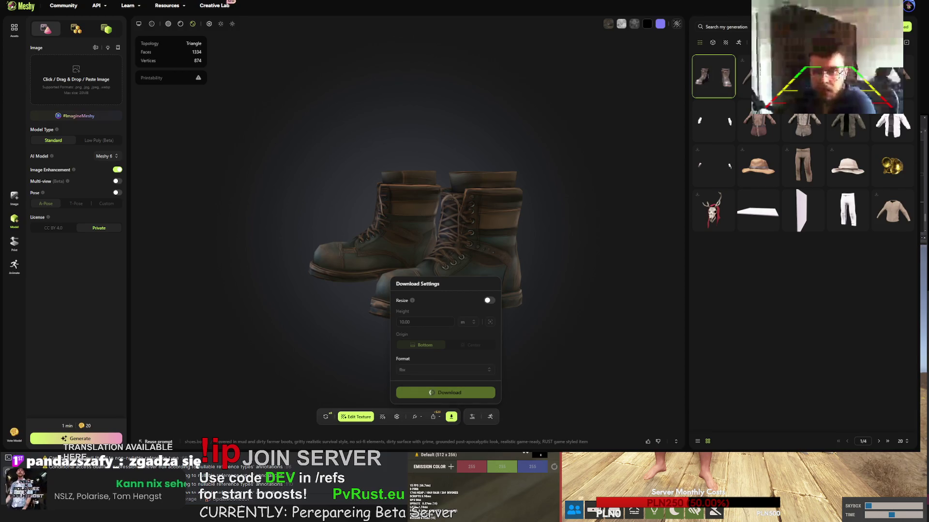
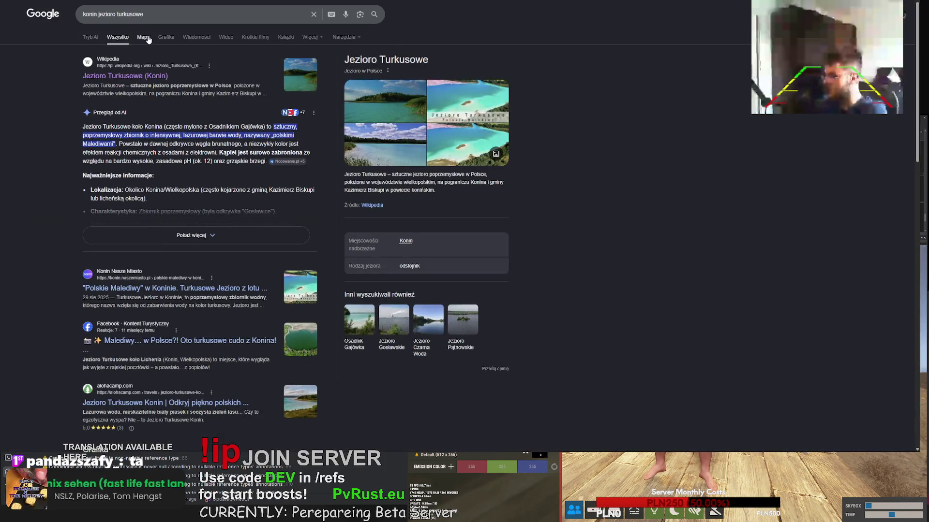
Bring up the Jezioro Turkusowe satellite map and zoom in and out around the lake
{"action": "left_click", "coordinate": [144, 38]}
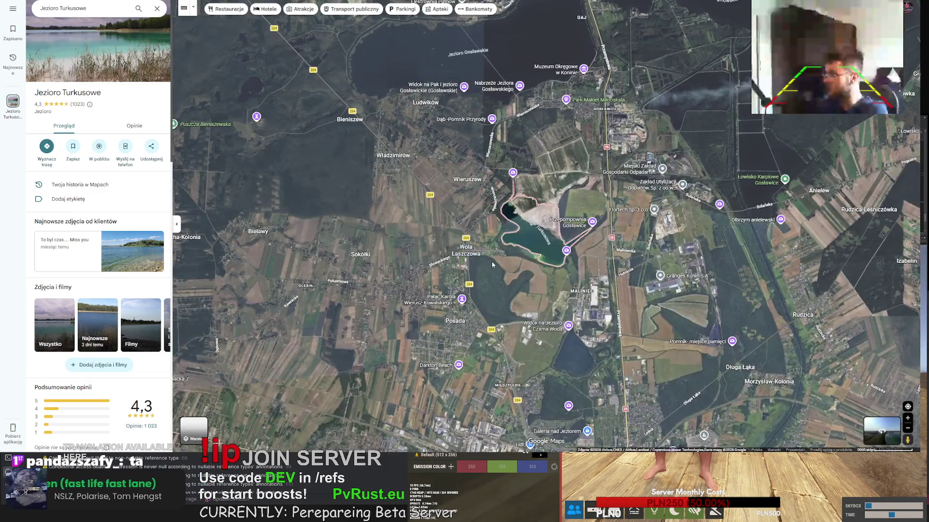
{"action": "scroll", "coordinate": [557, 278], "scroll_direction": "up", "scroll_amount": 5}
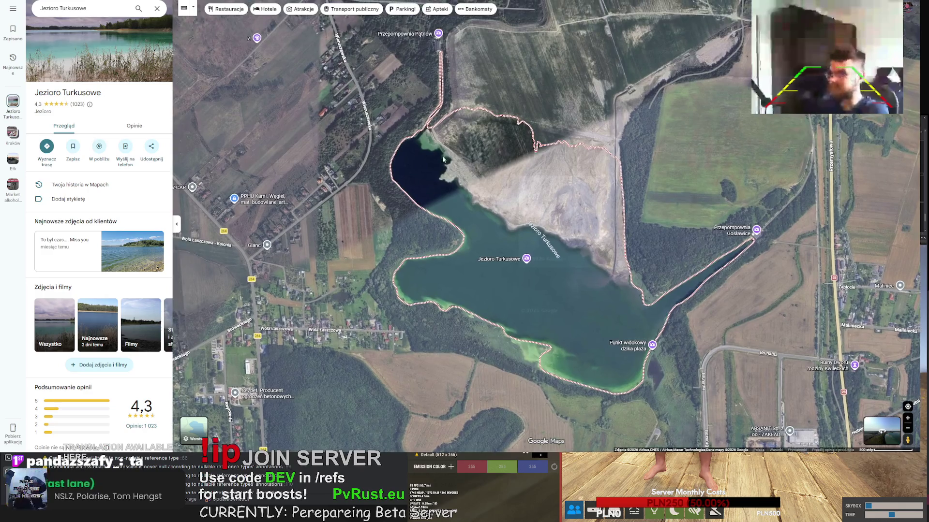
{"action": "scroll", "coordinate": [457, 267], "scroll_direction": "down", "scroll_amount": 10}
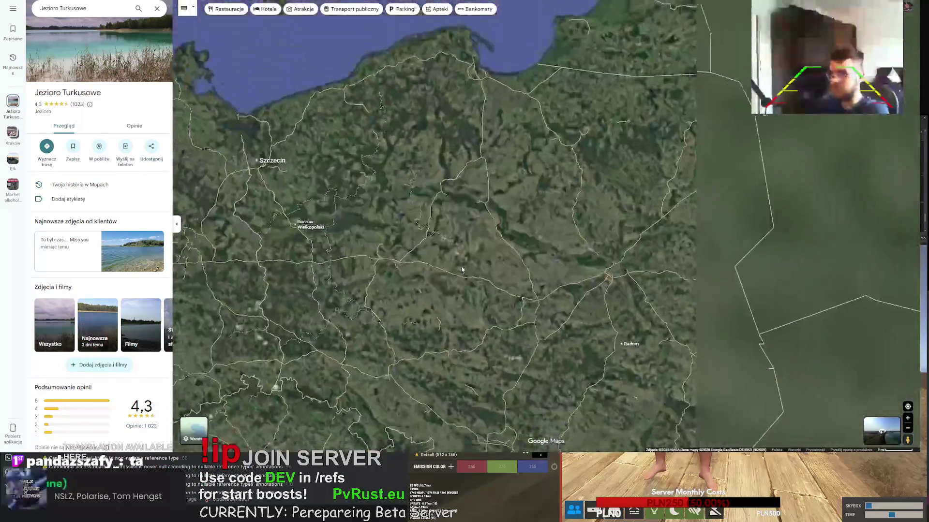
{"action": "scroll", "coordinate": [462, 270], "scroll_direction": "up", "scroll_amount": 5}
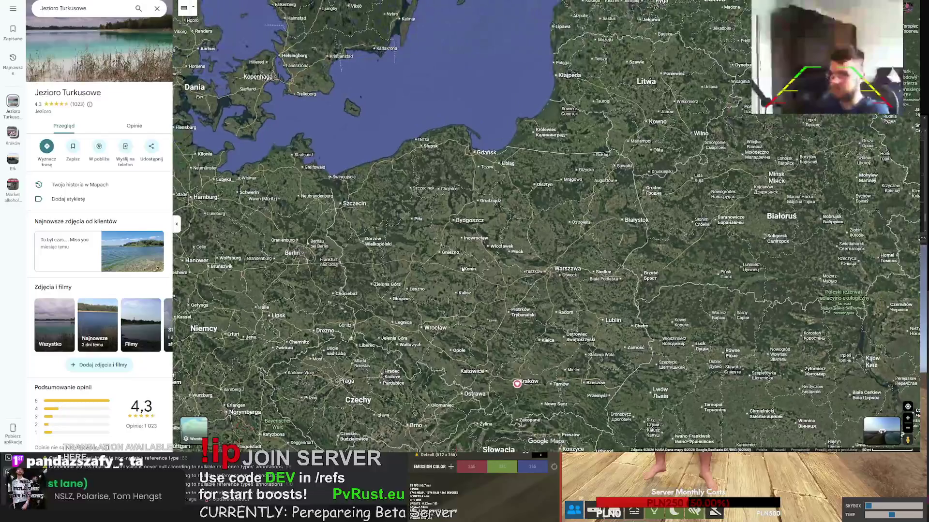
{"action": "scroll", "coordinate": [461, 273], "scroll_direction": "up", "scroll_amount": 5}
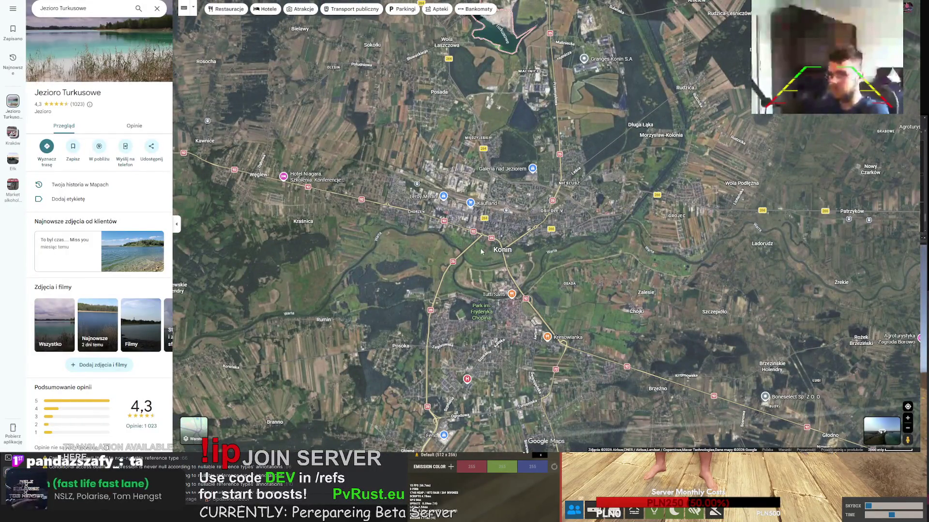
{"action": "scroll", "coordinate": [481, 250], "scroll_direction": "down", "scroll_amount": 5}
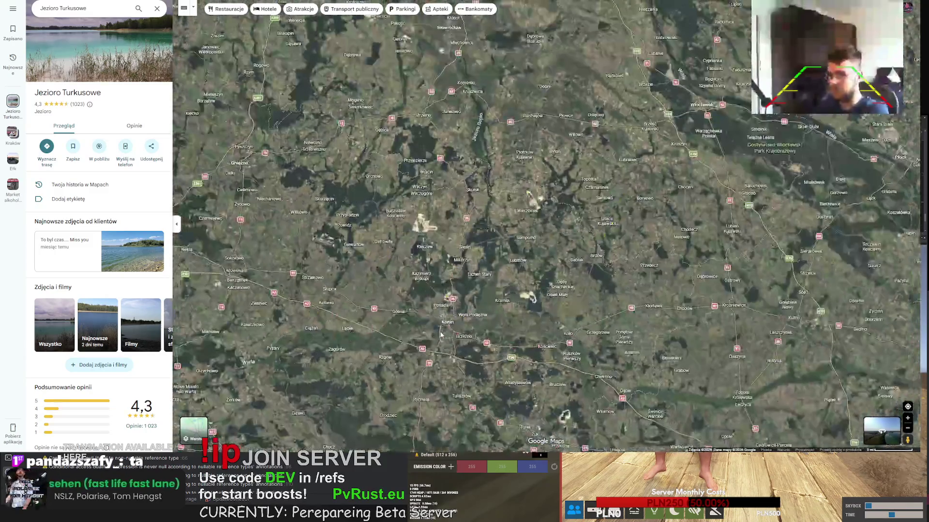
{"action": "scroll", "coordinate": [441, 333], "scroll_direction": "up", "scroll_amount": 3}
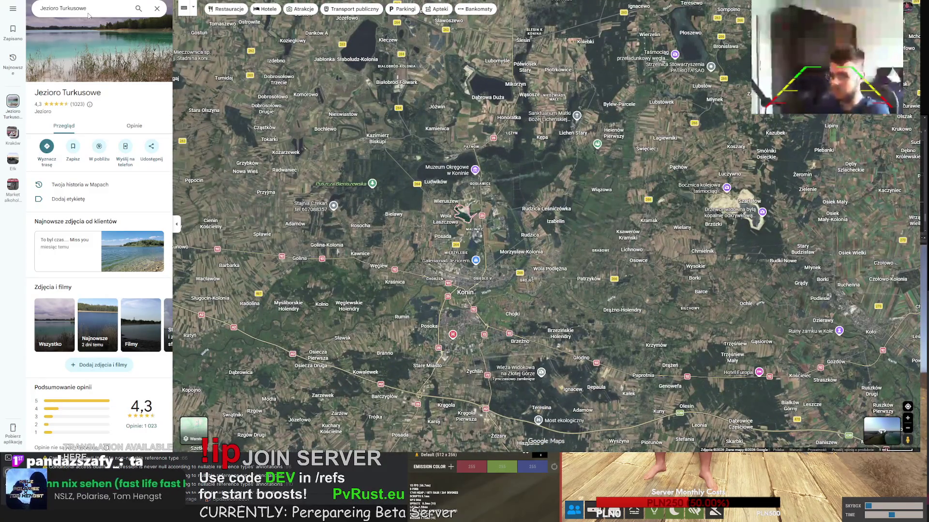
{"action": "key", "text": "Return"}
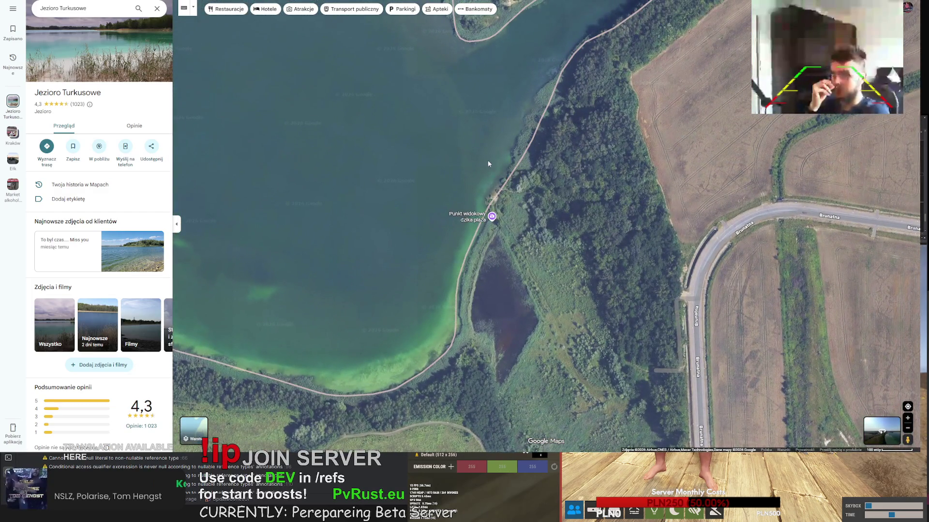
Pan and zoom out from the lake shore to survey Konin and southern Poland
{"action": "mouse_move", "coordinate": [487, 160]}
{"action": "left_mouse_down"}
{"action": "mouse_move", "coordinate": [399, 136]}
{"action": "mouse_move", "coordinate": [331, 146]}
{"action": "mouse_move", "coordinate": [413, 240]}
{"action": "mouse_move", "coordinate": [452, 257]}
{"action": "left_mouse_up"}
{"action": "scroll", "coordinate": [332, 147], "scroll_direction": "down", "scroll_amount": 2}
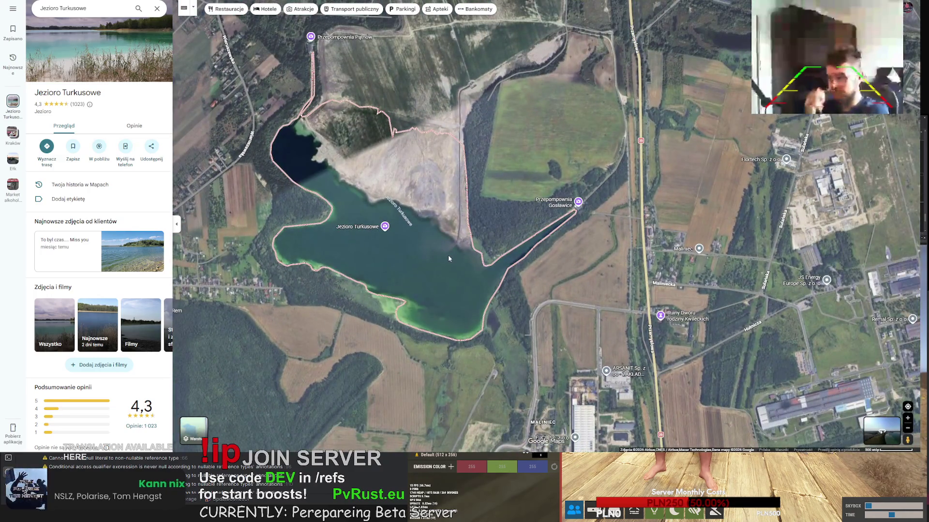
{"action": "scroll", "coordinate": [447, 249], "scroll_direction": "down", "scroll_amount": 5}
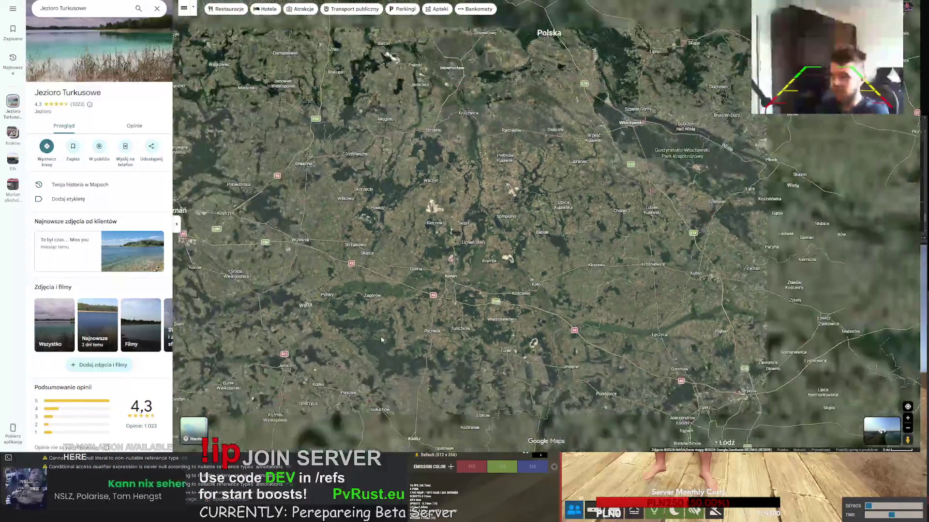
{"action": "scroll", "coordinate": [453, 229], "scroll_direction": "down", "scroll_amount": 5}
{"action": "left_click_drag", "start_coordinate": [454, 229], "coordinate": [219, 49]}
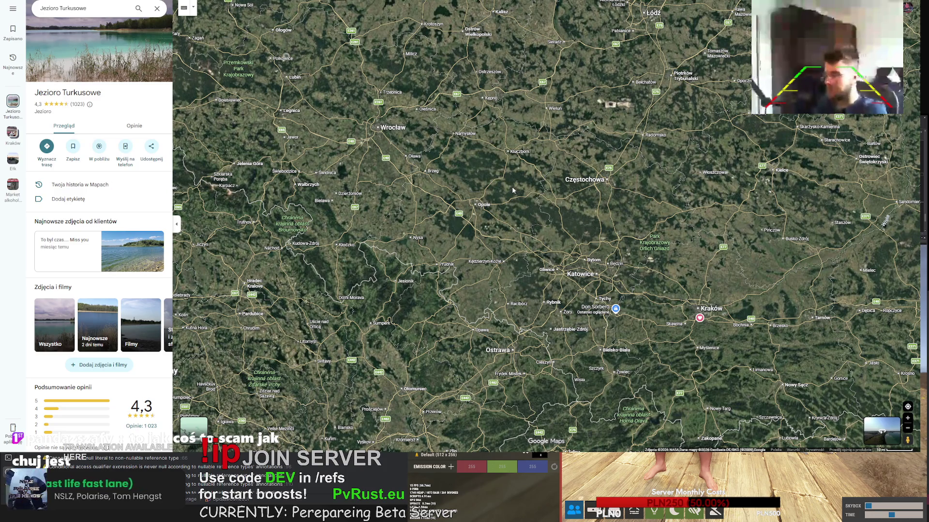
{"action": "scroll", "coordinate": [485, 154], "scroll_direction": "down", "scroll_amount": 3}
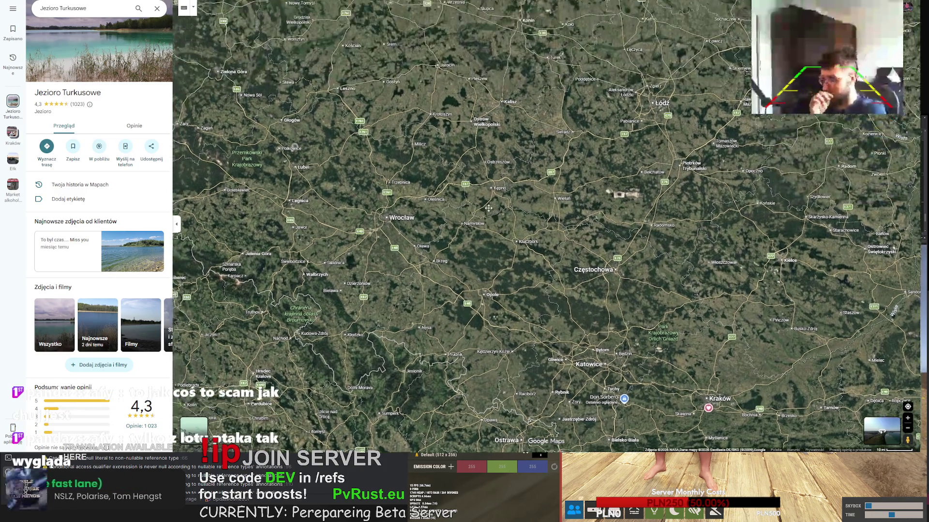
{"action": "scroll", "coordinate": [497, 250], "scroll_direction": "down", "scroll_amount": 2}
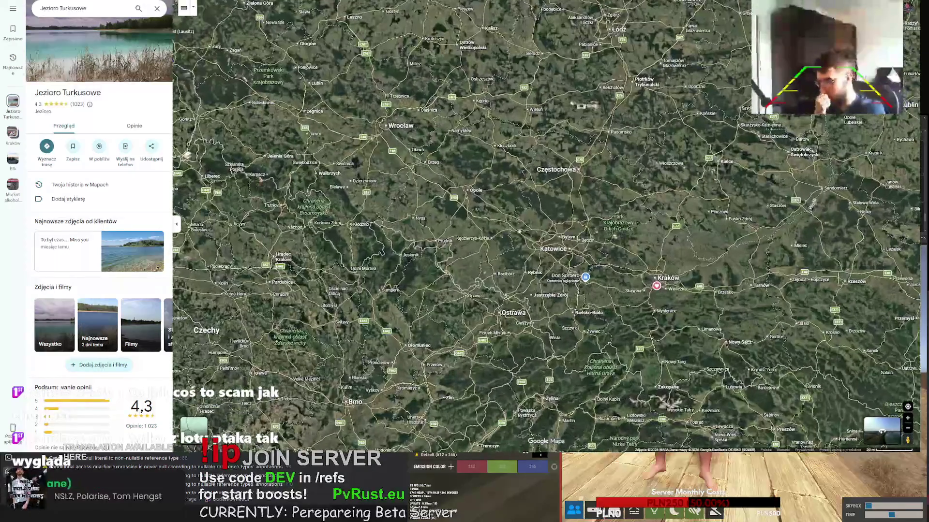
{"action": "left_click", "coordinate": [58, 8]}
Search 'turkusowe jezioro' to show the Wolin Jezioro Turkusowe, zoom around it, then open a new tab
{"action": "type", "text": "turkusowe jezioro"}
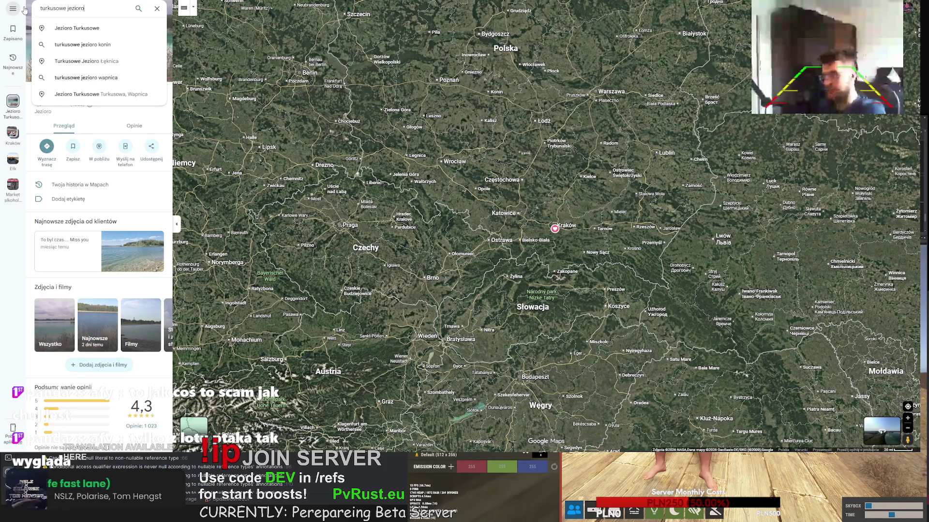
{"action": "key", "text": "Return"}
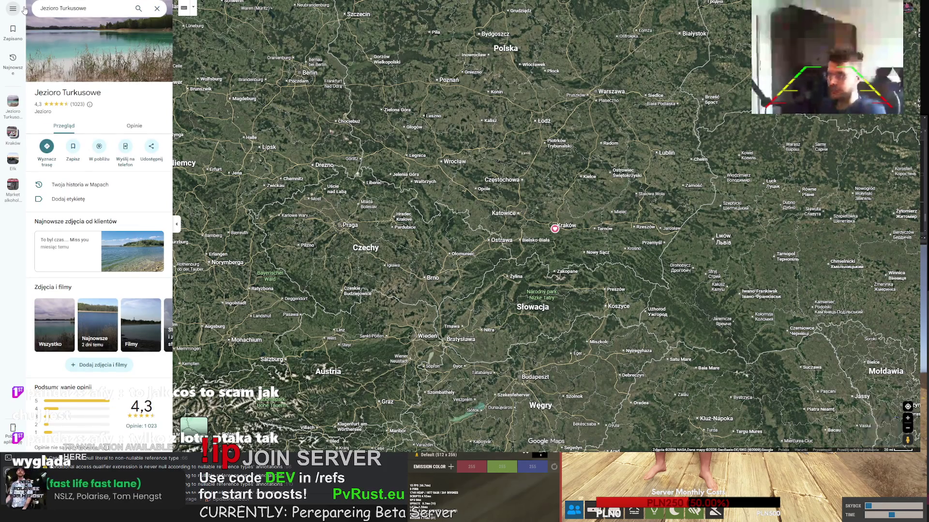
{"action": "scroll", "coordinate": [545, 217], "scroll_direction": "down", "scroll_amount": 1}
{"action": "scroll", "coordinate": [478, 204], "scroll_direction": "up", "scroll_amount": 2}
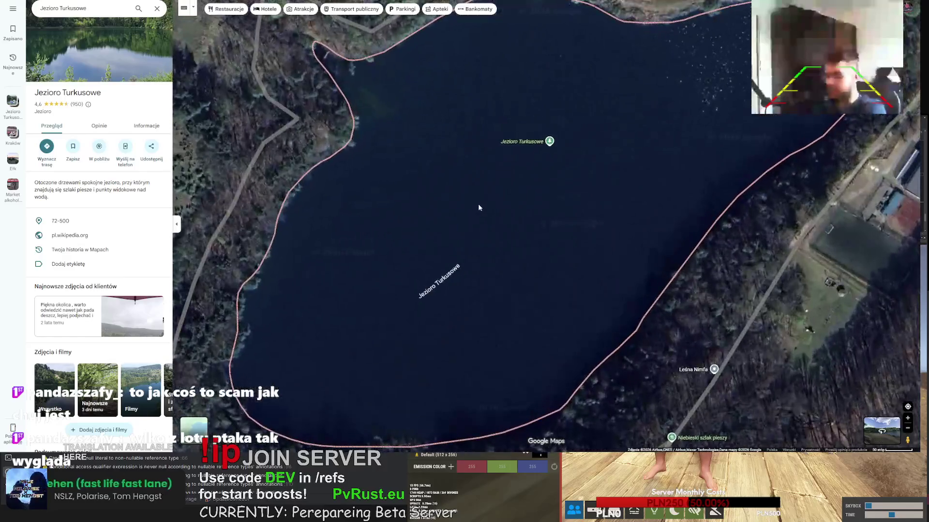
{"action": "scroll", "coordinate": [474, 215], "scroll_direction": "down", "scroll_amount": 5}
{"action": "scroll", "coordinate": [473, 221], "scroll_direction": "down", "scroll_amount": 10}
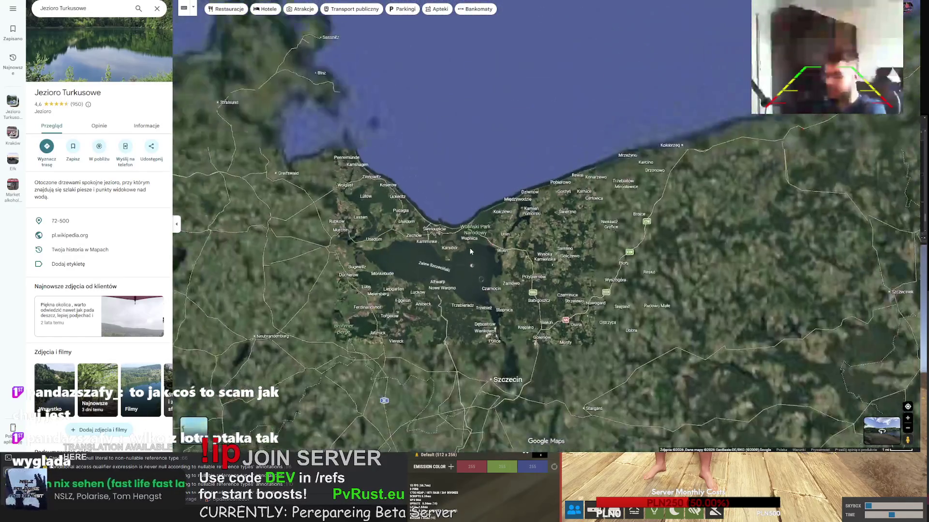
{"action": "scroll", "coordinate": [534, 251], "scroll_direction": "up", "scroll_amount": 8}
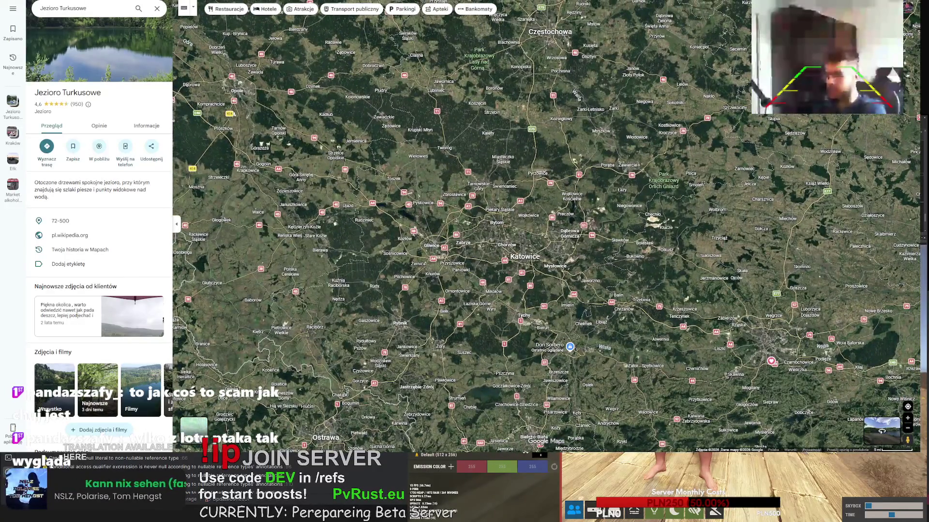
{"action": "key", "text": "ctrl+t"}
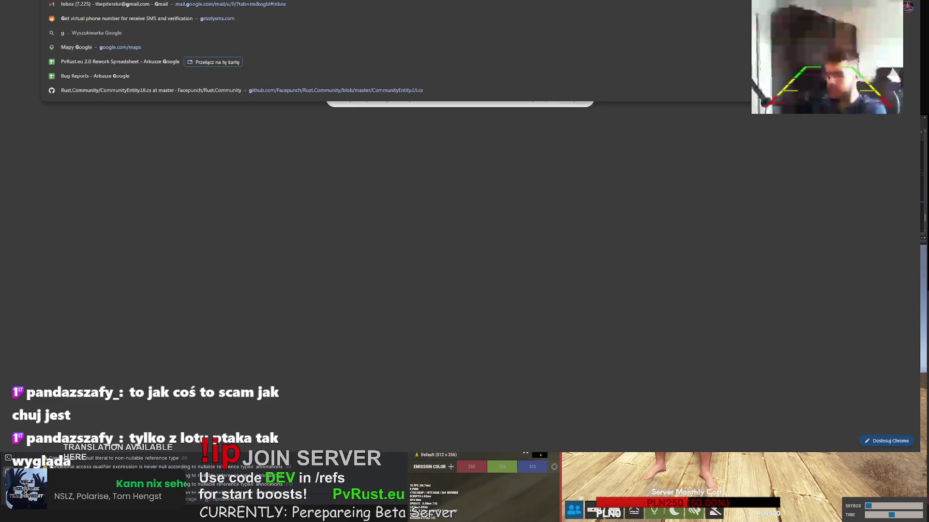
Search the web for 'kolorowe zbiorniki wodne polska' and open the Triverna article
{"action": "key", "text": "Escape"}
{"action": "type", "text": "kolor"}
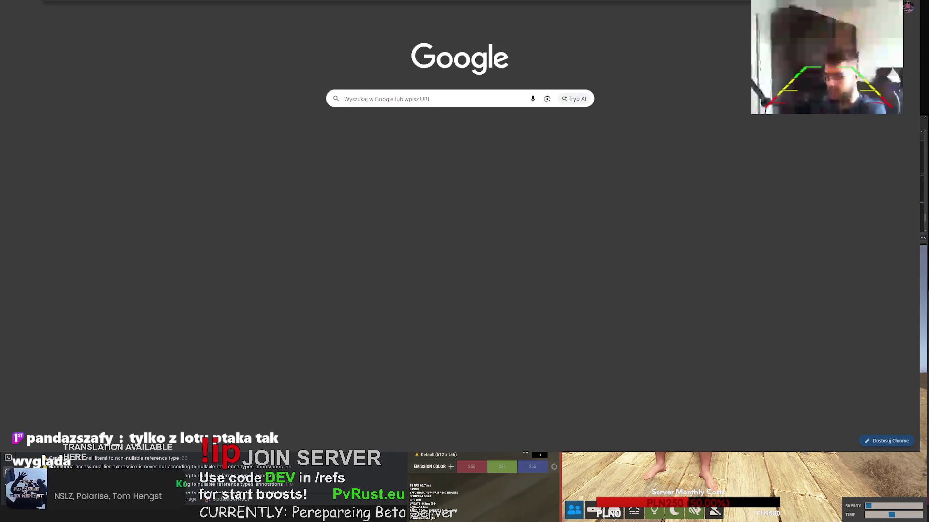
{"action": "key", "text": "Return"}
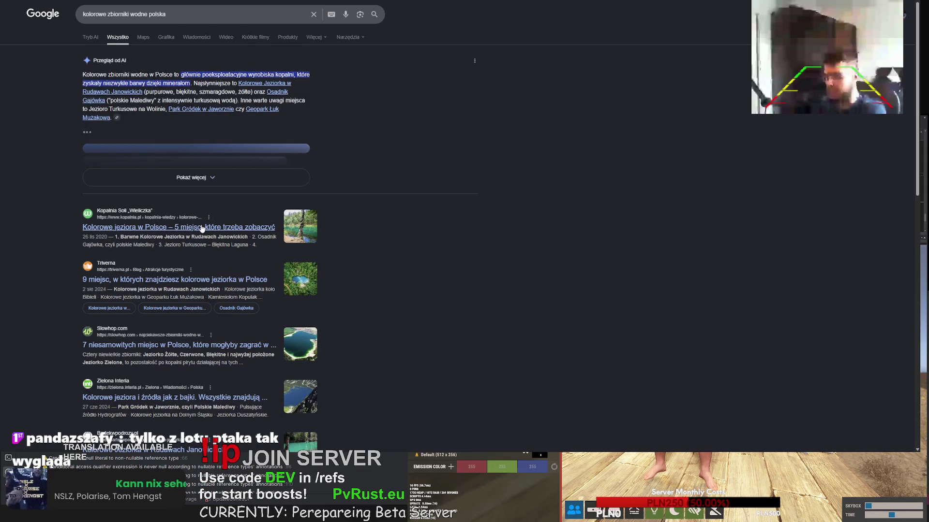
{"action": "left_click", "coordinate": [202, 283]}
Scroll to the article's colourful-lakes infographic, then return to Google Maps
{"action": "scroll", "coordinate": [415, 211], "scroll_direction": "down", "scroll_amount": 10}
{"action": "scroll", "coordinate": [416, 208], "scroll_direction": "down", "scroll_amount": 10}
{"action": "scroll", "coordinate": [414, 189], "scroll_direction": "up", "scroll_amount": 3}
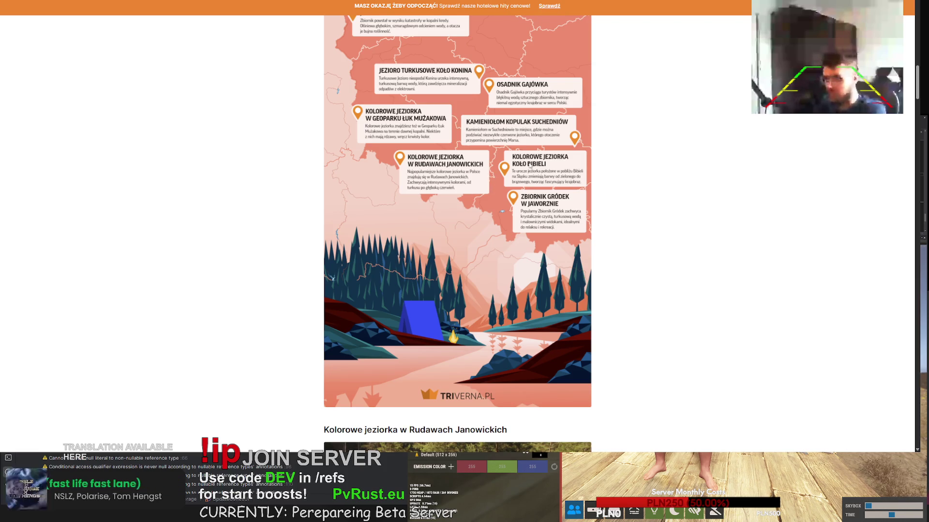
{"action": "scroll", "coordinate": [547, 179], "scroll_direction": "down", "scroll_amount": 5}
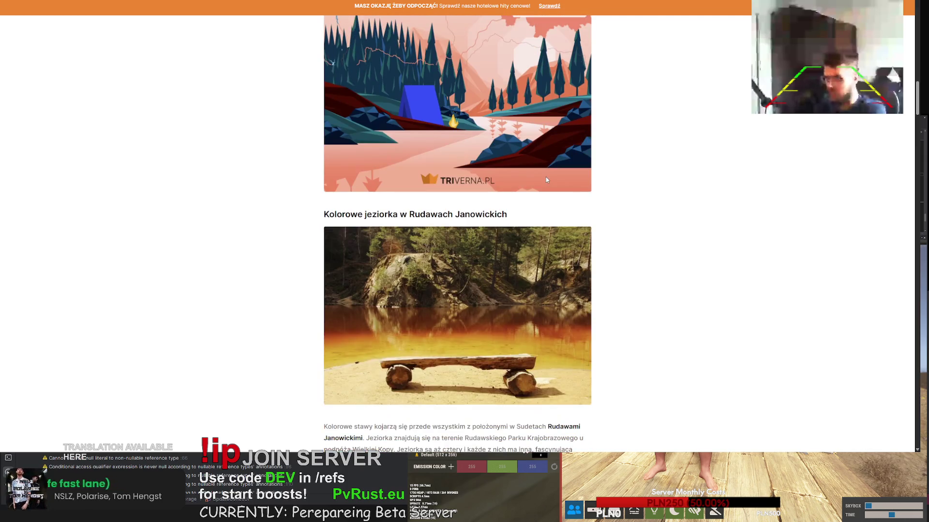
{"action": "scroll", "coordinate": [546, 177], "scroll_direction": "down", "scroll_amount": 5}
{"action": "scroll", "coordinate": [546, 179], "scroll_direction": "down", "scroll_amount": 5}
{"action": "scroll", "coordinate": [522, 184], "scroll_direction": "up", "scroll_amount": 12}
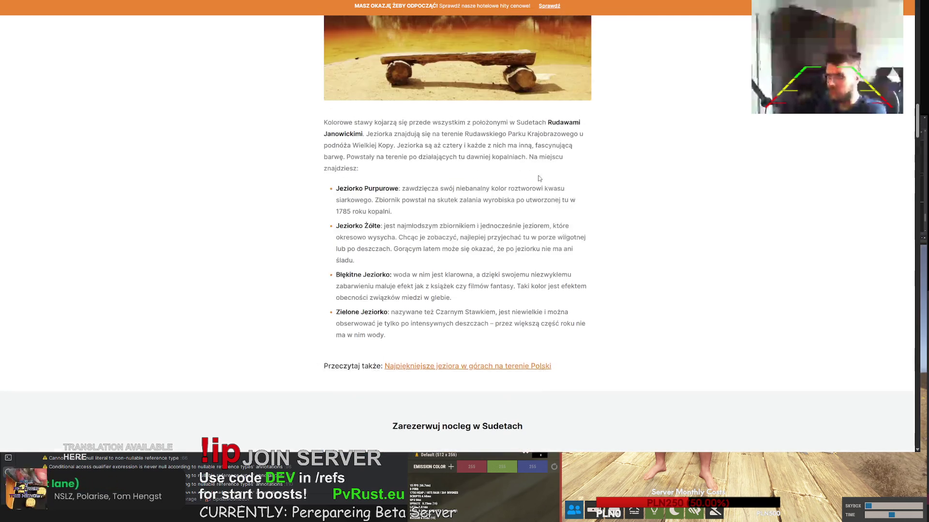
{"action": "scroll", "coordinate": [498, 186], "scroll_direction": "up", "scroll_amount": 2}
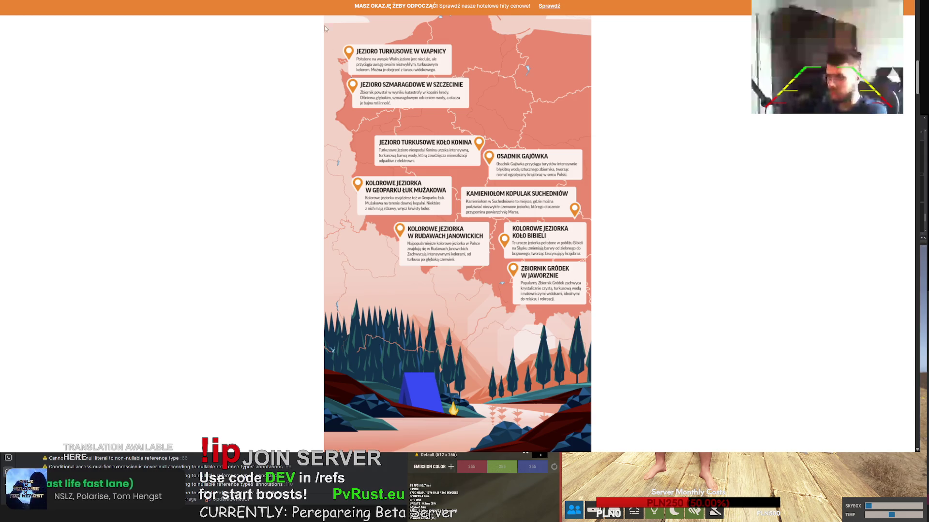
{"action": "key", "text": "ctrl+Tab"}
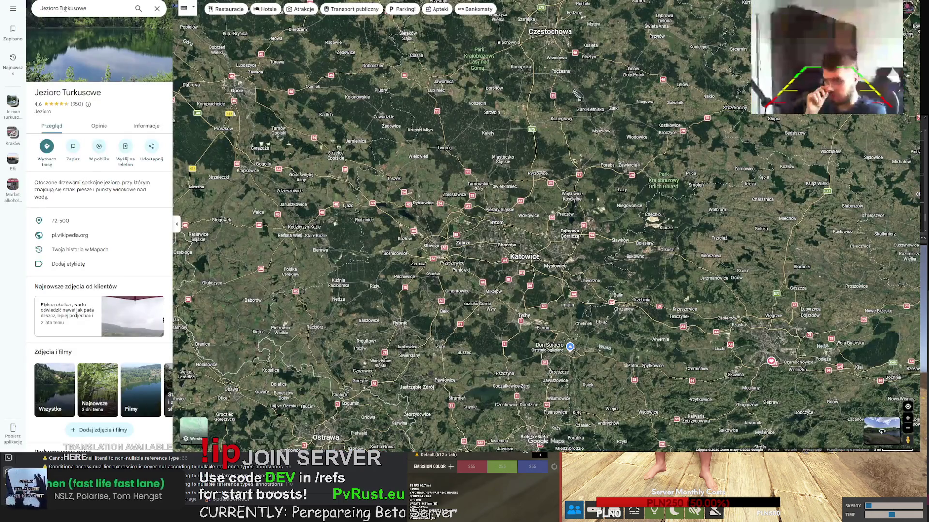
Search Google Maps for 'kolorowe jeziorka bibiela'
{"action": "left_click", "coordinate": [106, 8]}
{"action": "key", "text": "ctrl+a"}
{"action": "type", "text": "kolorowe jazi"}
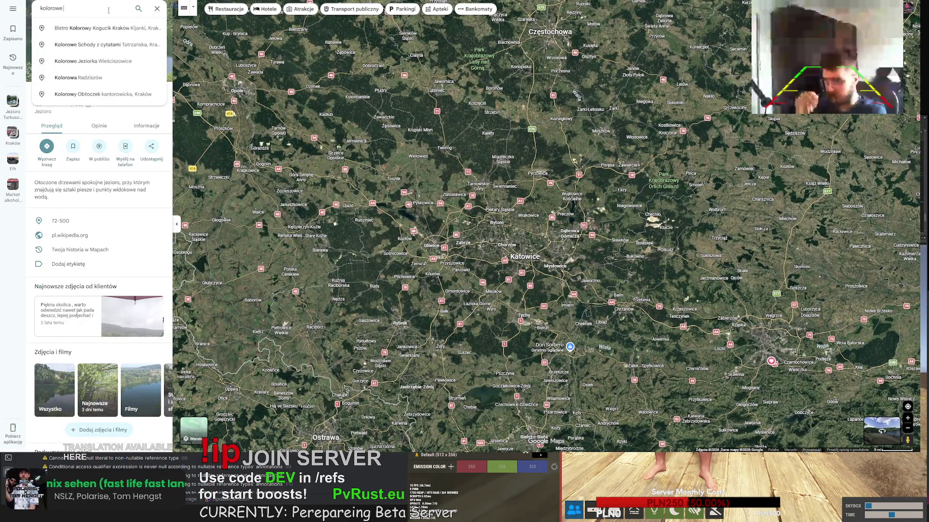
{"action": "key", "text": "BackSpace"}
{"action": "key", "text": "BackSpace"}
{"action": "key", "text": "BackSpace"}
{"action": "type", "text": "eziorka bibela"}
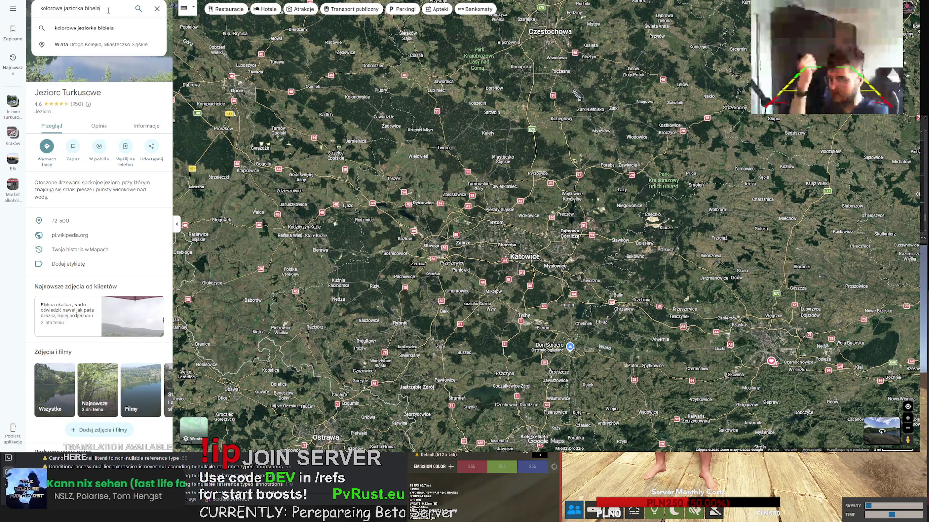
{"action": "key", "text": "BackSpace"}
{"action": "key", "text": "BackSpace"}
{"action": "key", "text": "BackSpace"}
{"action": "type", "text": "iela"}
{"action": "key", "text": "Return"}
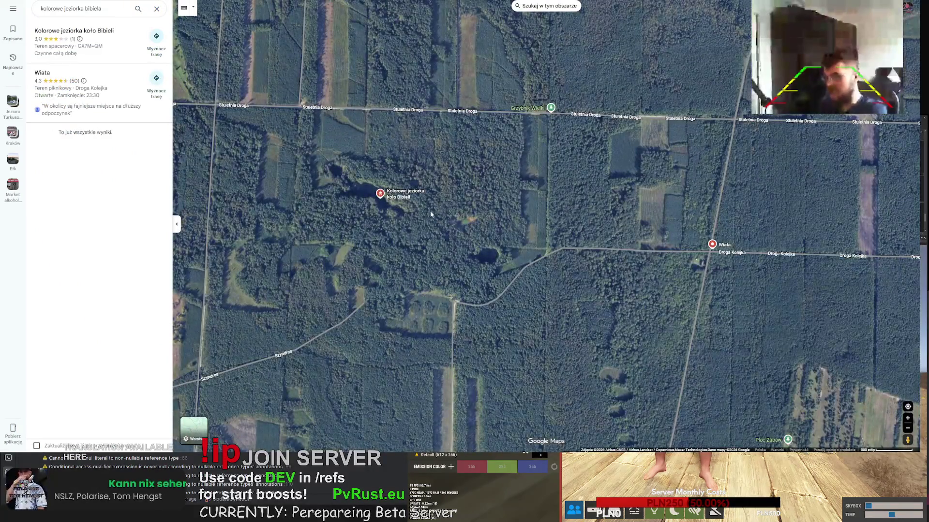
Zoom out toward Kraków, glance at the lakes infographic, and come back to the map
{"action": "scroll", "coordinate": [428, 210], "scroll_direction": "down", "scroll_amount": 5}
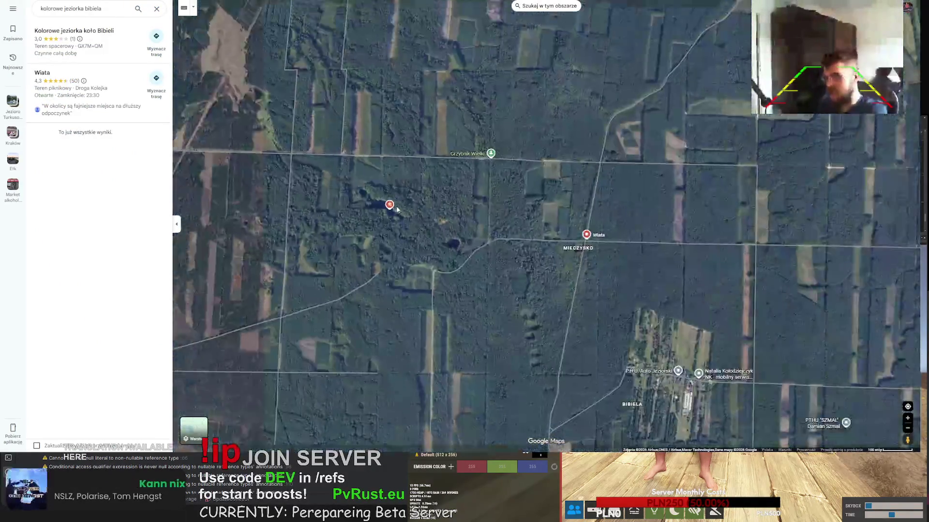
{"action": "scroll", "coordinate": [385, 234], "scroll_direction": "down", "scroll_amount": 3}
{"action": "scroll", "coordinate": [396, 249], "scroll_direction": "up", "scroll_amount": 2}
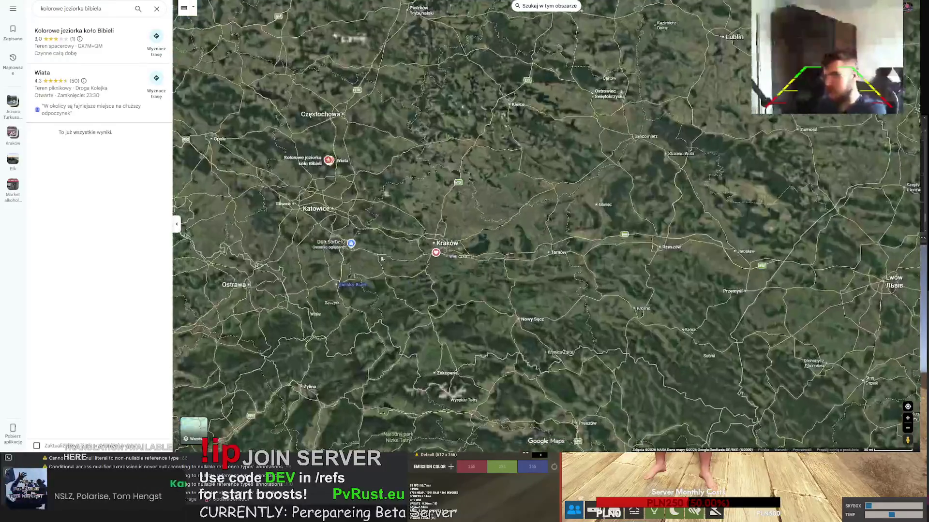
{"action": "key", "text": "ctrl+Tab"}
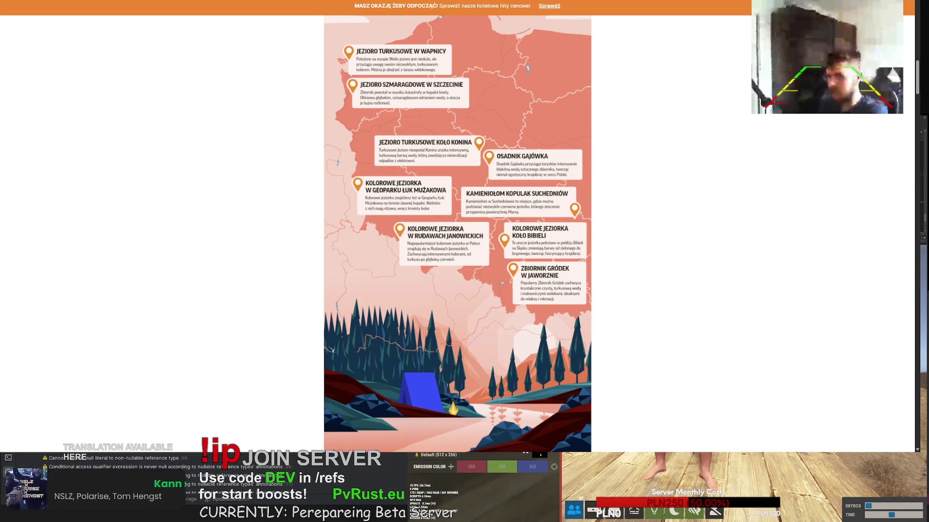
{"action": "key", "text": "ctrl+shift+Tab"}
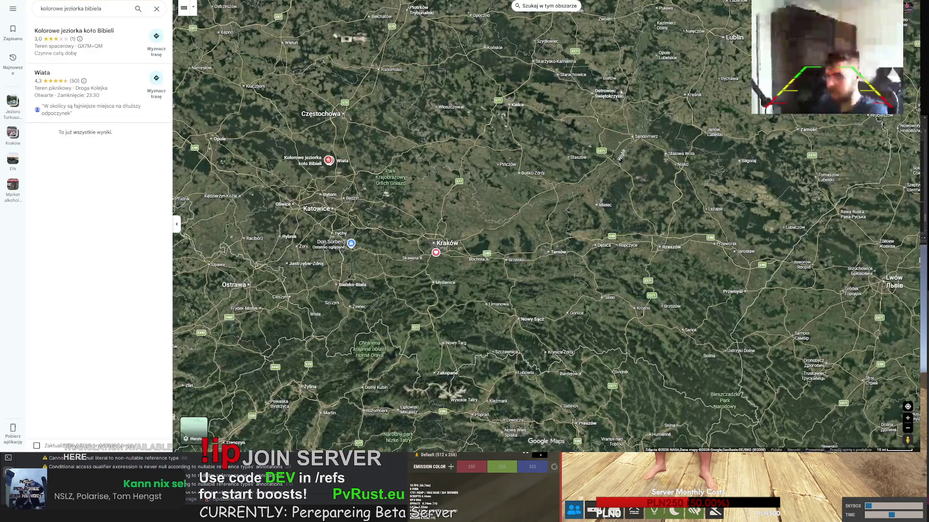
Search 'zbiornik grodek' and open the Kamieniołomy Koparki Jaworzno result
{"action": "triple_click", "coordinate": [112, 9]}
{"action": "type", "text": "zbiornik"}
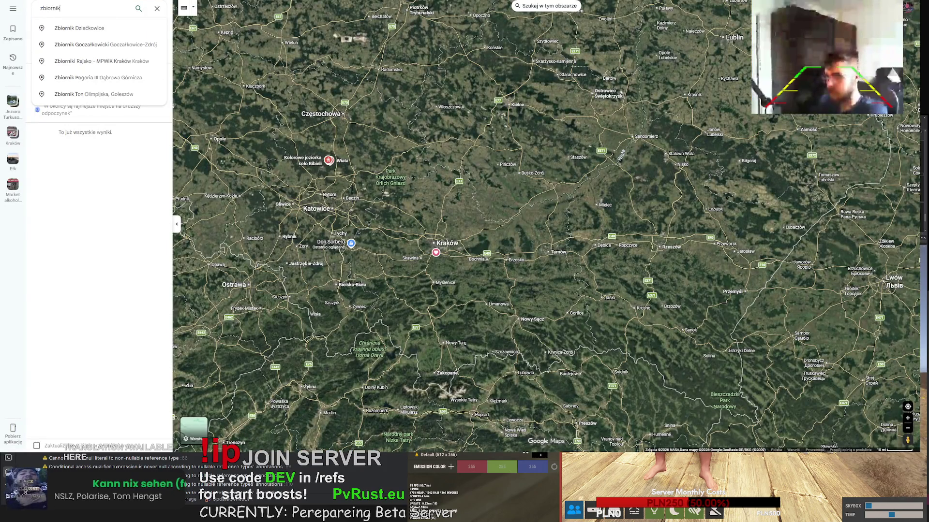
{"action": "type", "text": " grodek"}
{"action": "key", "text": "Down"}
{"action": "key", "text": "Return"}
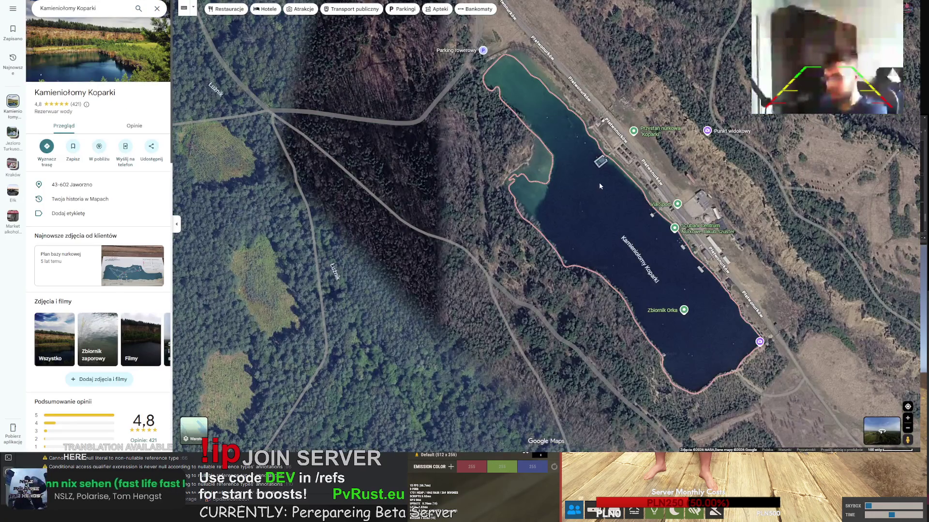
Pan and zoom across the quarry lakes to bring Zbiornik Wydra, Altana and Kładka into view
{"action": "scroll", "coordinate": [618, 203], "scroll_direction": "down", "scroll_amount": 1}
{"action": "left_click_drag", "start_coordinate": [619, 203], "coordinate": [524, 174]}
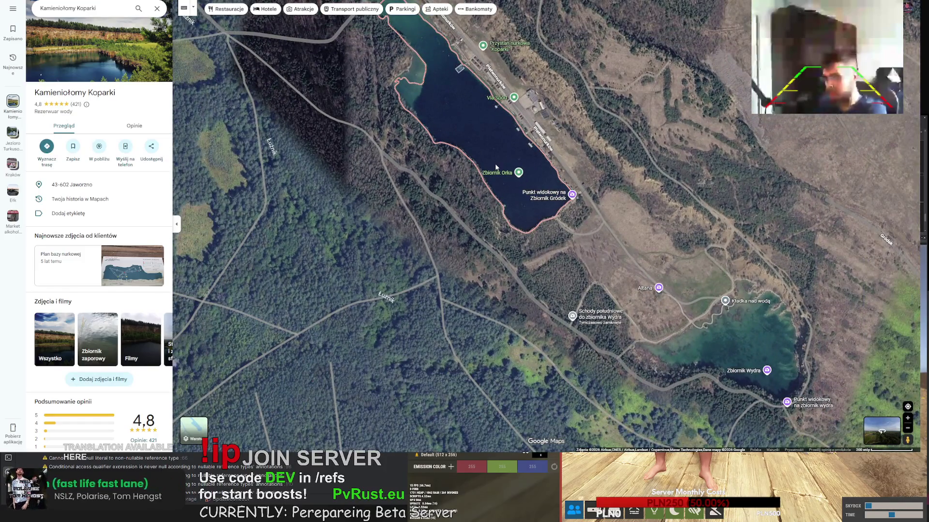
{"action": "scroll", "coordinate": [498, 162], "scroll_direction": "up", "scroll_amount": 1}
{"action": "mouse_move", "coordinate": [497, 162]}
{"action": "left_mouse_down"}
{"action": "mouse_move", "coordinate": [490, 179]}
{"action": "mouse_move", "coordinate": [396, 185]}
{"action": "left_mouse_up"}
{"action": "scroll", "coordinate": [376, 183], "scroll_direction": "down", "scroll_amount": 2}
{"action": "scroll", "coordinate": [377, 184], "scroll_direction": "down", "scroll_amount": 3}
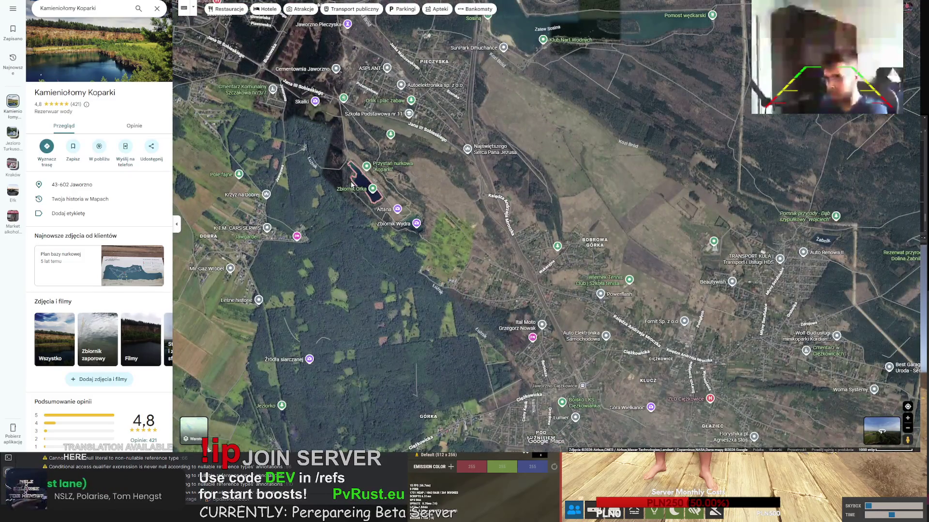
{"action": "scroll", "coordinate": [352, 184], "scroll_direction": "up", "scroll_amount": 3}
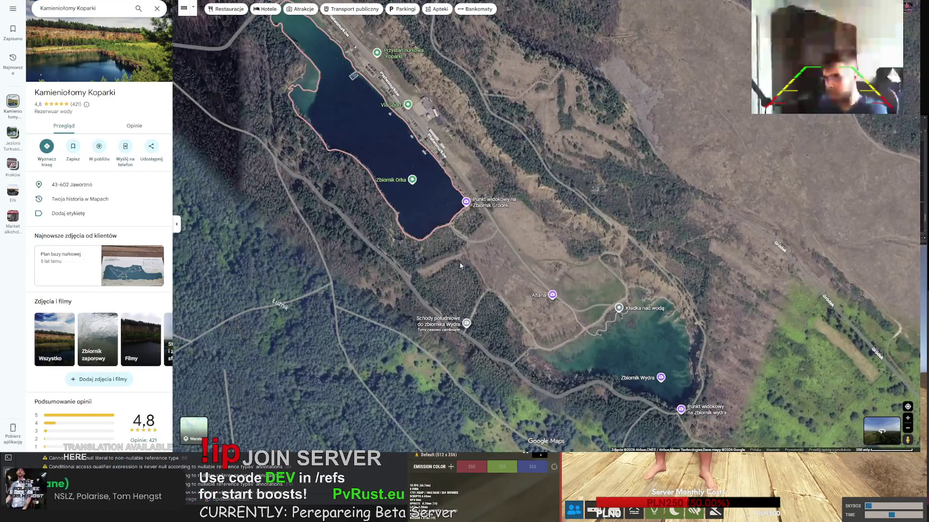
{"action": "mouse_move", "coordinate": [460, 265]}
{"action": "left_mouse_down"}
{"action": "mouse_move", "coordinate": [381, 224]}
{"action": "mouse_move", "coordinate": [368, 145]}
{"action": "left_mouse_up"}
{"action": "scroll", "coordinate": [369, 213], "scroll_direction": "down", "scroll_amount": 5}
{"action": "scroll", "coordinate": [369, 213], "scroll_direction": "down", "scroll_amount": 10}
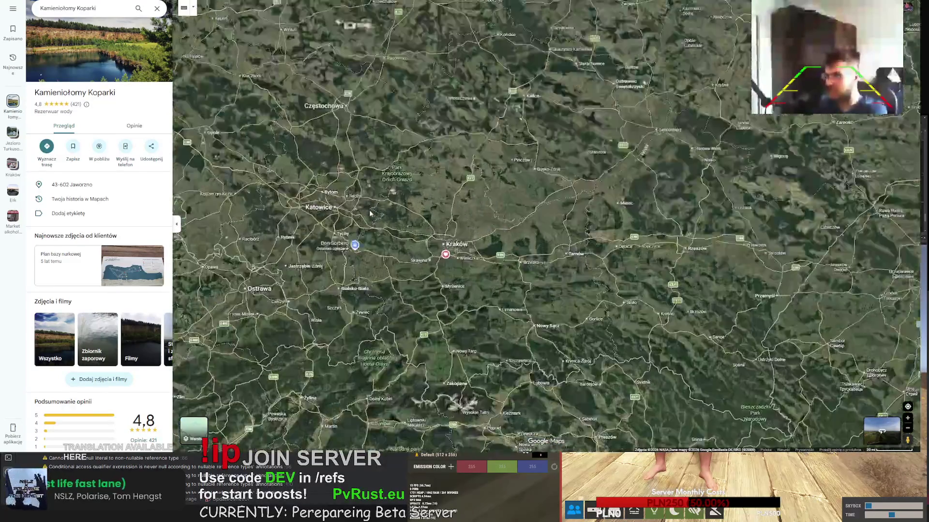
{"action": "scroll", "coordinate": [370, 213], "scroll_direction": "up", "scroll_amount": 6}
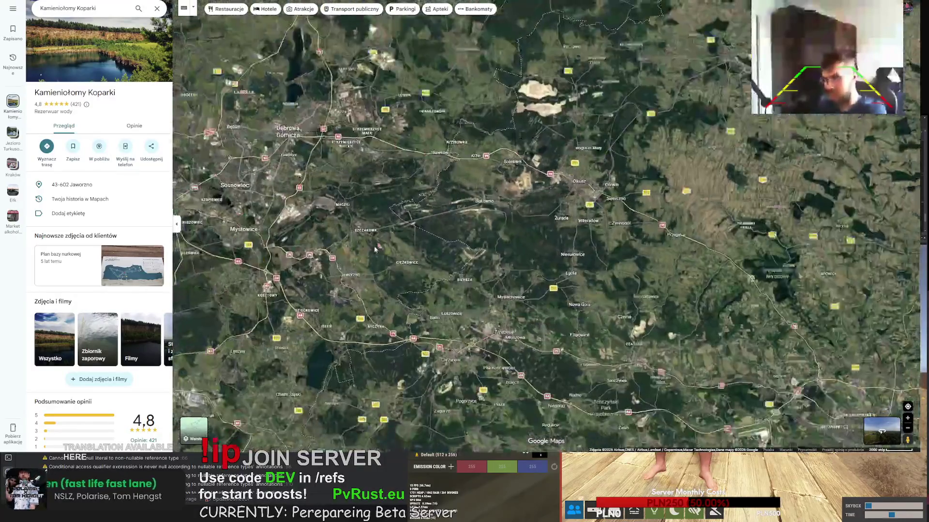
{"action": "scroll", "coordinate": [374, 249], "scroll_direction": "up", "scroll_amount": 5}
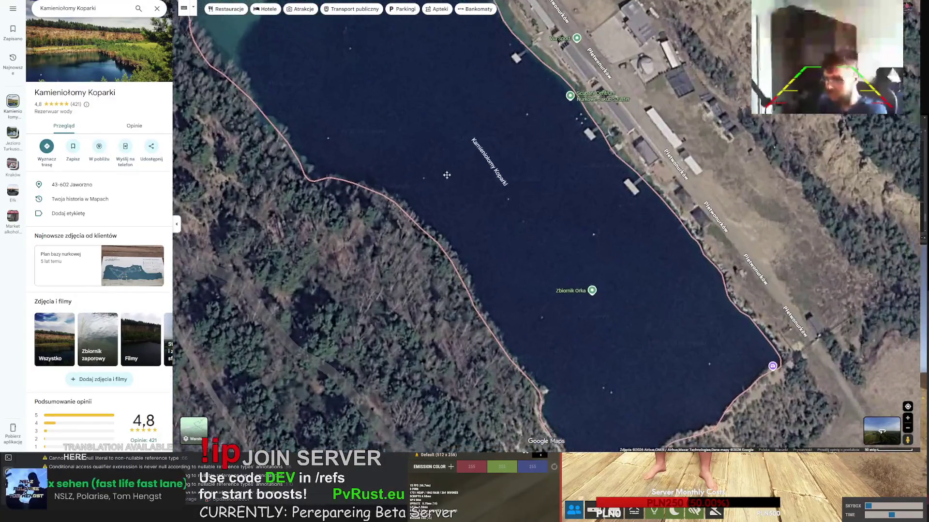
{"action": "left_click_drag", "start_coordinate": [446, 175], "coordinate": [409, 150]}
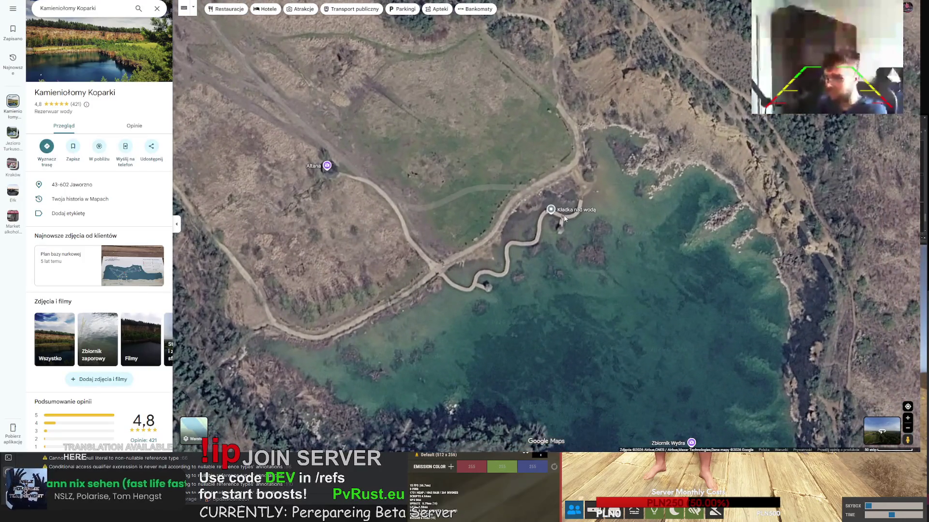
Open the Kładka nad wodą, Altana and Punkt widokowy pins and browse their photos
{"action": "left_click", "coordinate": [551, 209]}
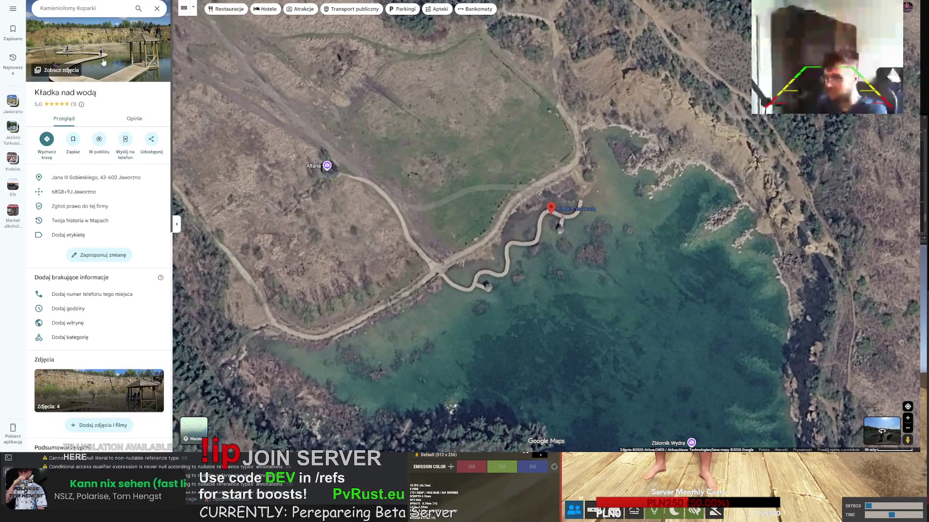
{"action": "left_click", "coordinate": [84, 51]}
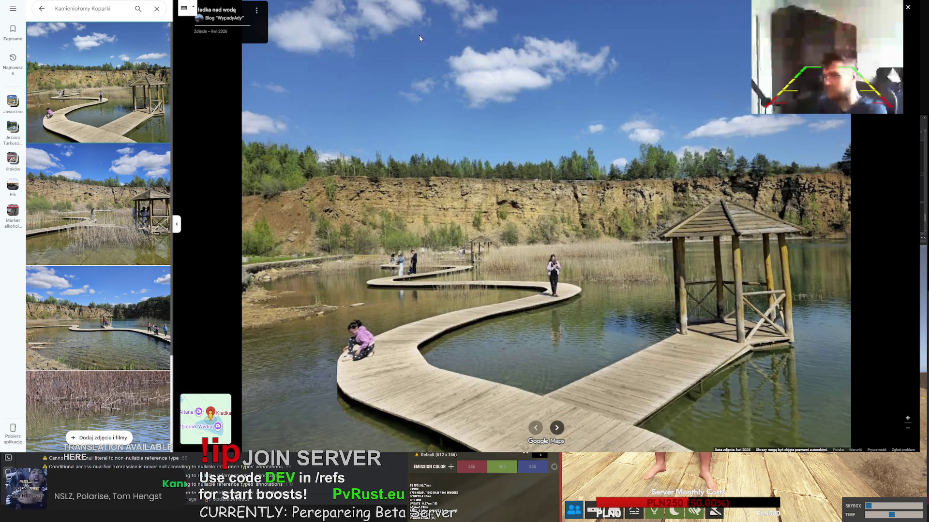
{"action": "left_click", "coordinate": [908, 8]}
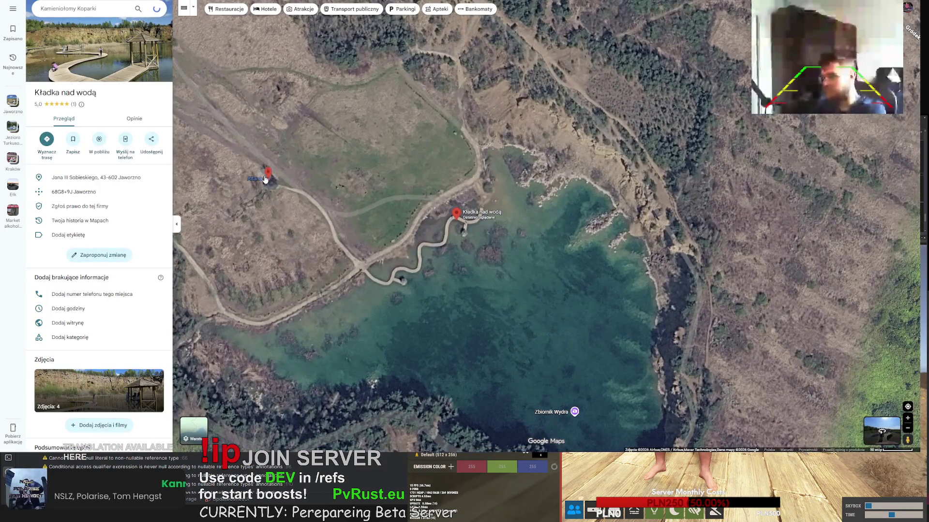
{"action": "left_click", "coordinate": [266, 179]}
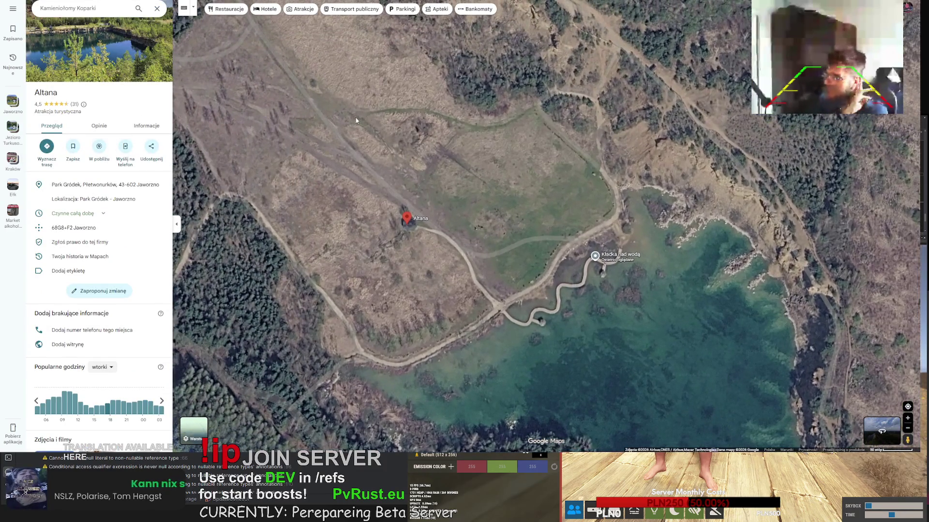
{"action": "key", "text": "Up"}
{"action": "key", "text": "Left"}
{"action": "scroll", "coordinate": [384, 166], "scroll_direction": "down", "scroll_amount": 3}
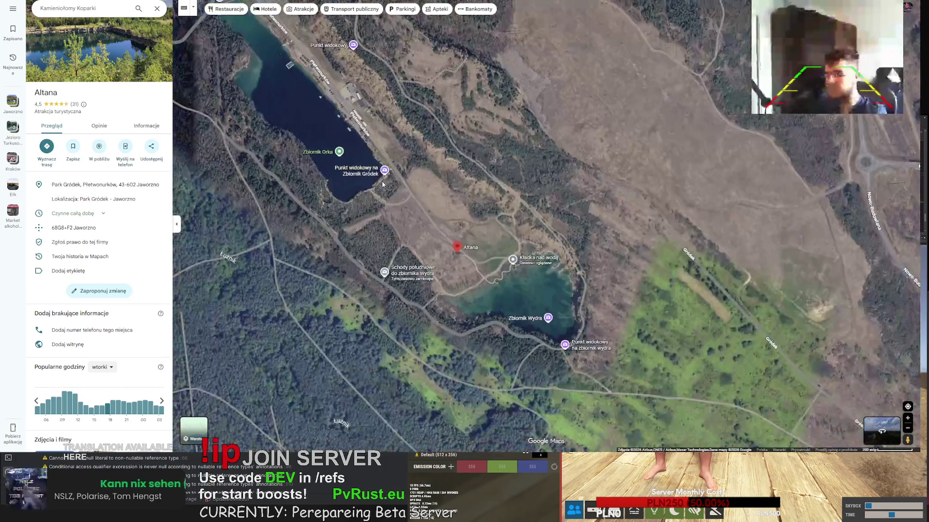
{"action": "left_click", "coordinate": [355, 50]}
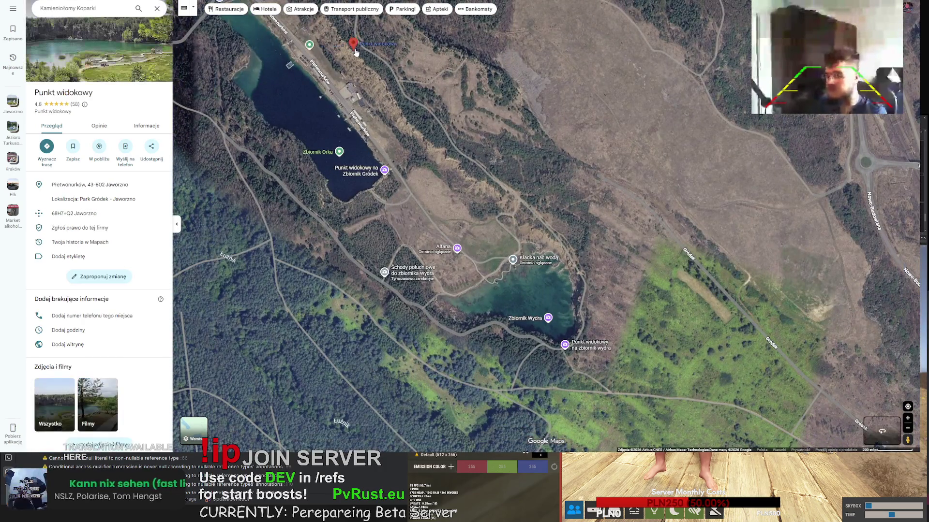
{"action": "left_click", "coordinate": [98, 47]}
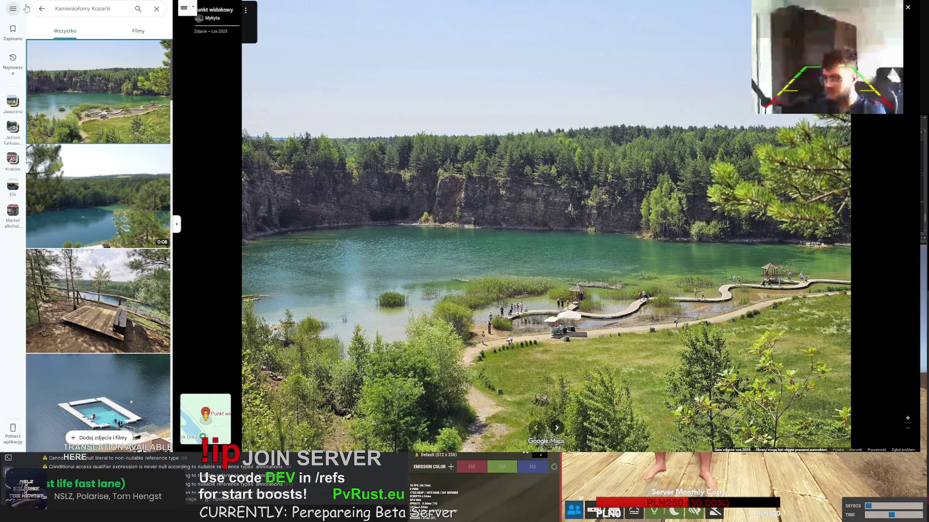
{"action": "left_click", "coordinate": [907, 7]}
{"action": "scroll", "coordinate": [457, 210], "scroll_direction": "down", "scroll_amount": 7}
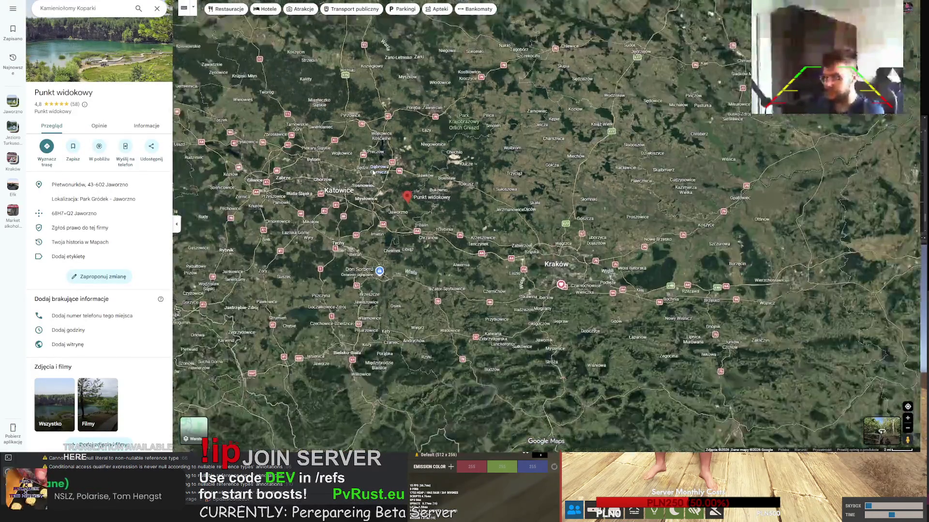
Shift the map toward Bytom and Gliwice, then switch back to the Meshy workspace
{"action": "left_click_drag", "start_coordinate": [397, 193], "coordinate": [679, 314]}
{"action": "scroll", "coordinate": [488, 224], "scroll_direction": "up", "scroll_amount": 2}
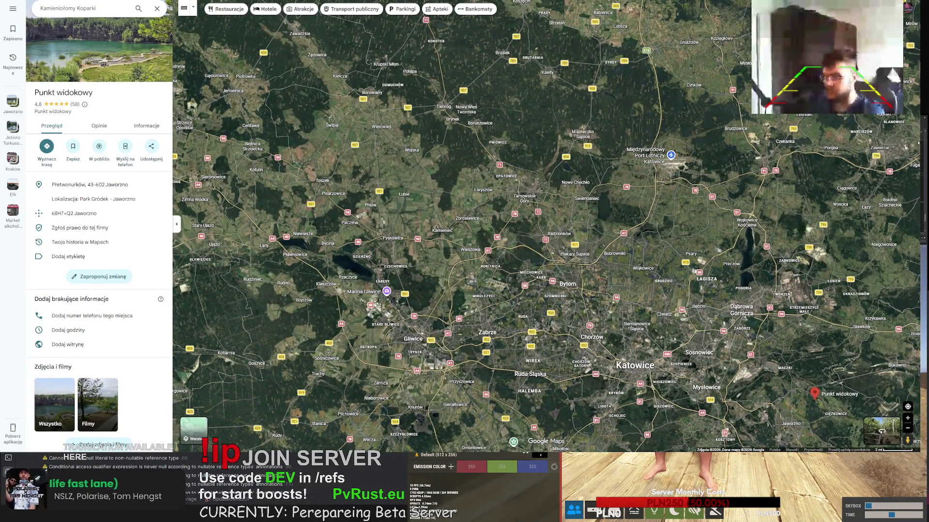
{"action": "key", "text": "ctrl+Tab"}
{"action": "key", "text": "ctrl+Tab"}
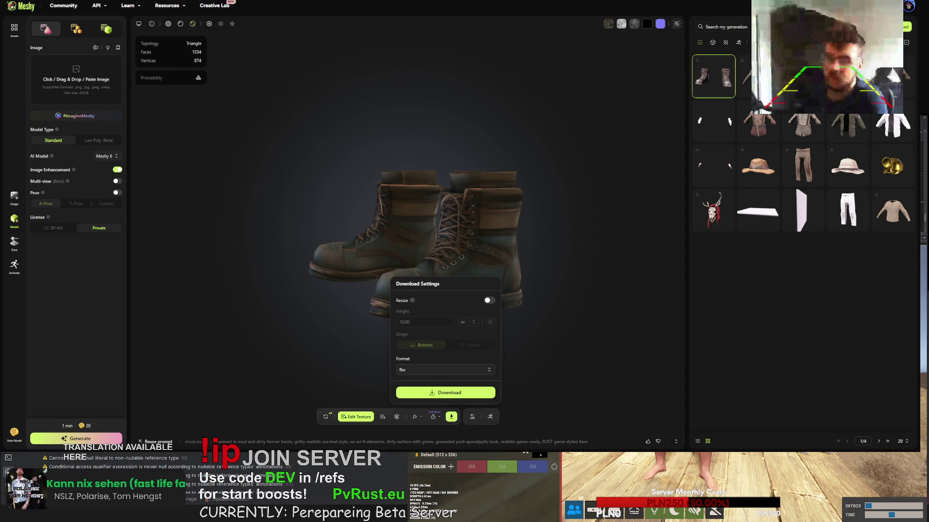
Open Meshy's 'Upload your own model' dialog from the upload button
{"action": "left_click", "coordinate": [905, 27]}
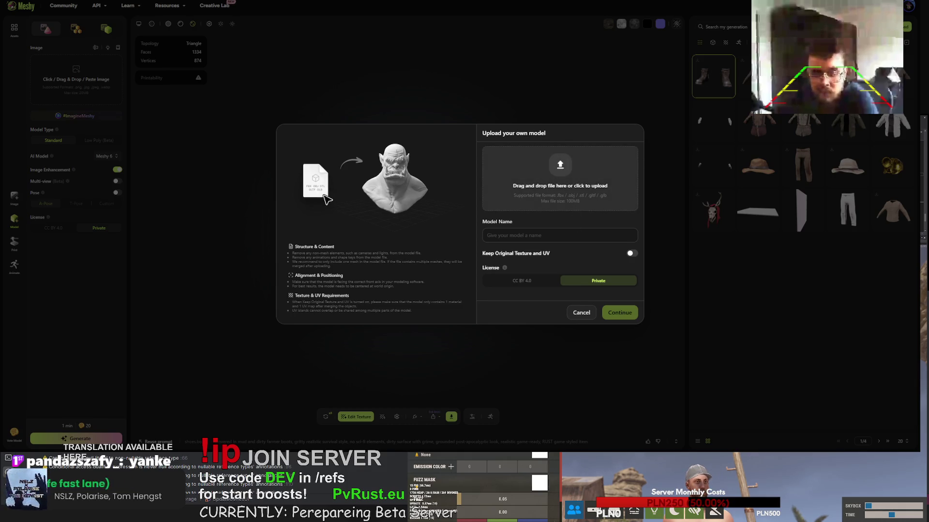
Upload hat.cap.obj with Keep Original Texture and UV turned on
{"action": "left_click", "coordinate": [631, 253]}
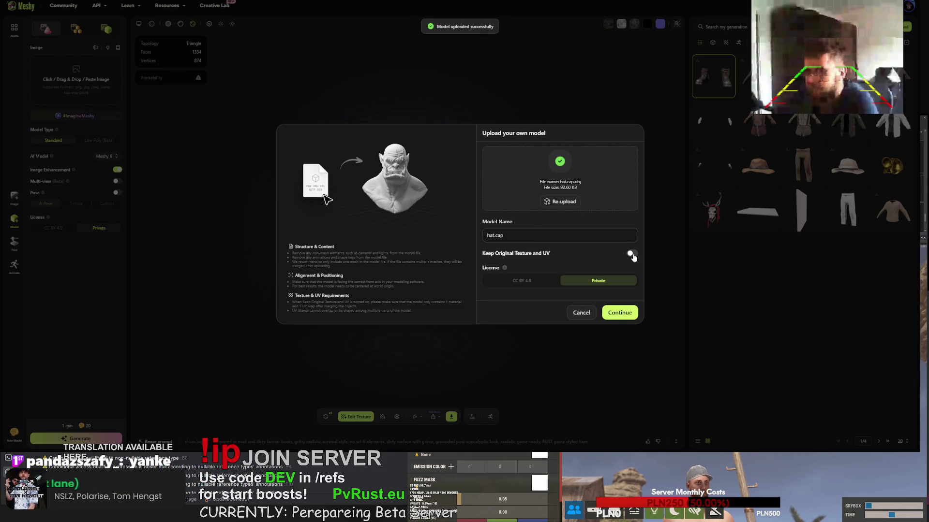
{"action": "left_click", "coordinate": [622, 313]}
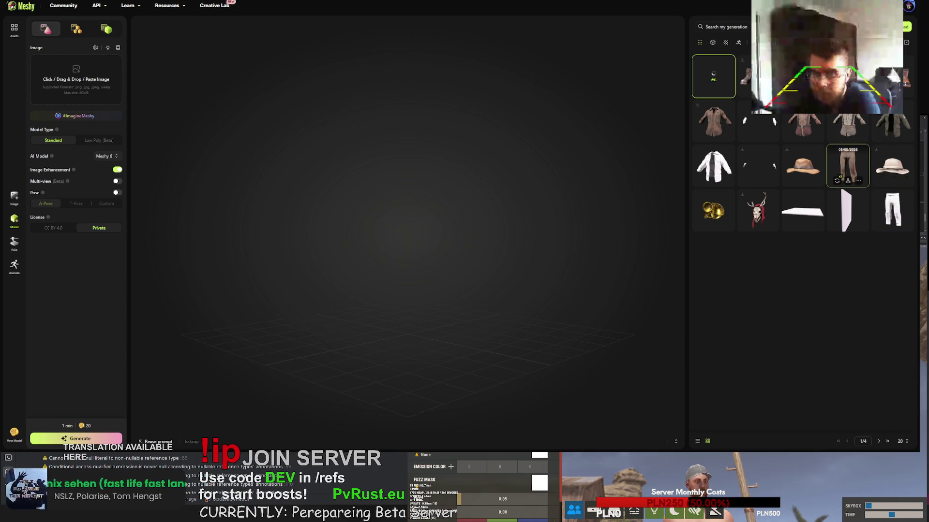
Load the shirt model and select its gritty realistic texture prompt from the details panel
{"action": "left_click", "coordinate": [766, 125]}
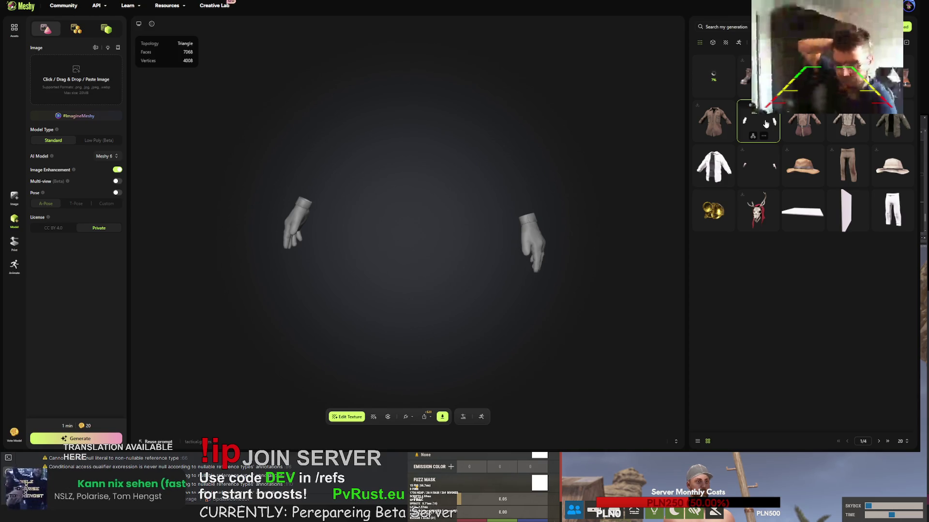
{"action": "left_click_drag", "start_coordinate": [566, 220], "coordinate": [550, 218]}
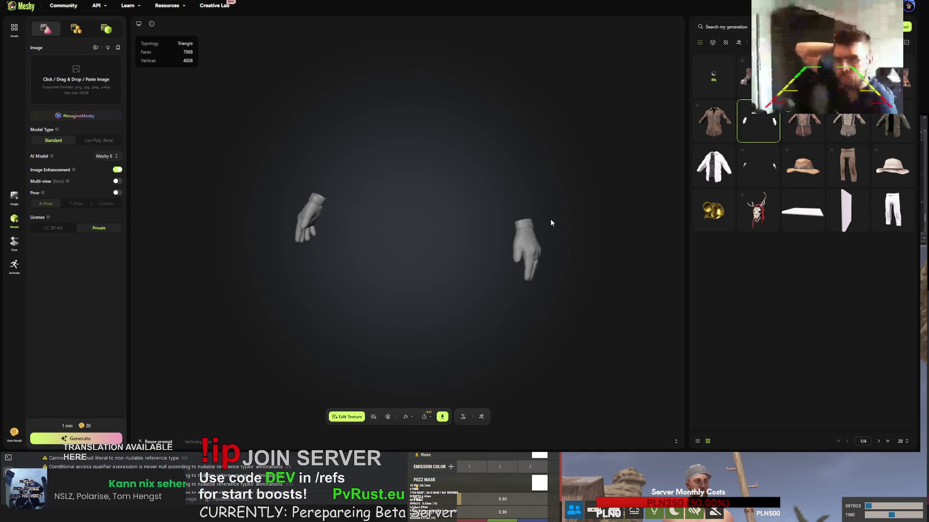
{"action": "left_click", "coordinate": [803, 127]}
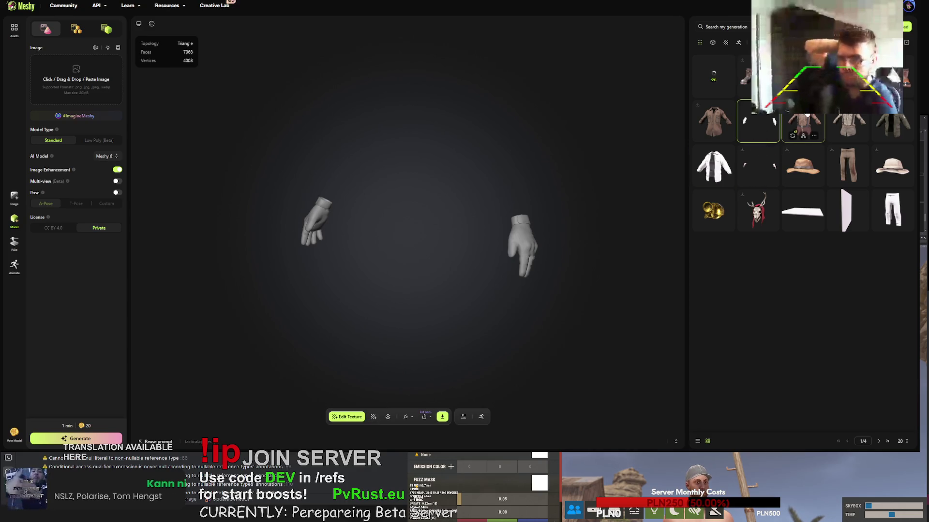
{"action": "left_click", "coordinate": [341, 443]}
{"action": "mouse_move", "coordinate": [293, 412]}
{"action": "left_mouse_down"}
{"action": "mouse_move", "coordinate": [233, 414]}
{"action": "mouse_move", "coordinate": [276, 414]}
{"action": "left_mouse_up"}
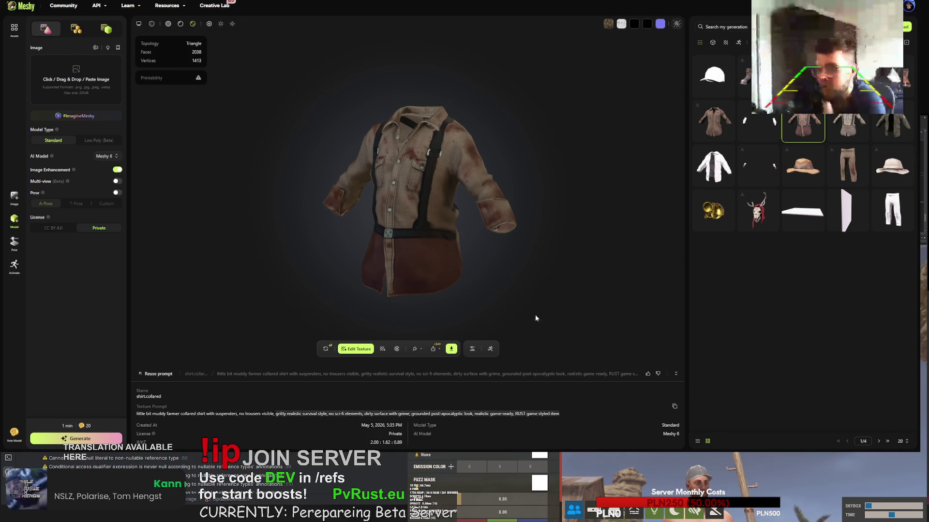
Open tactical.gloves in the texture editor and paste the shirt's Rust-style prompt over the existing one
{"action": "left_click", "coordinate": [715, 79]}
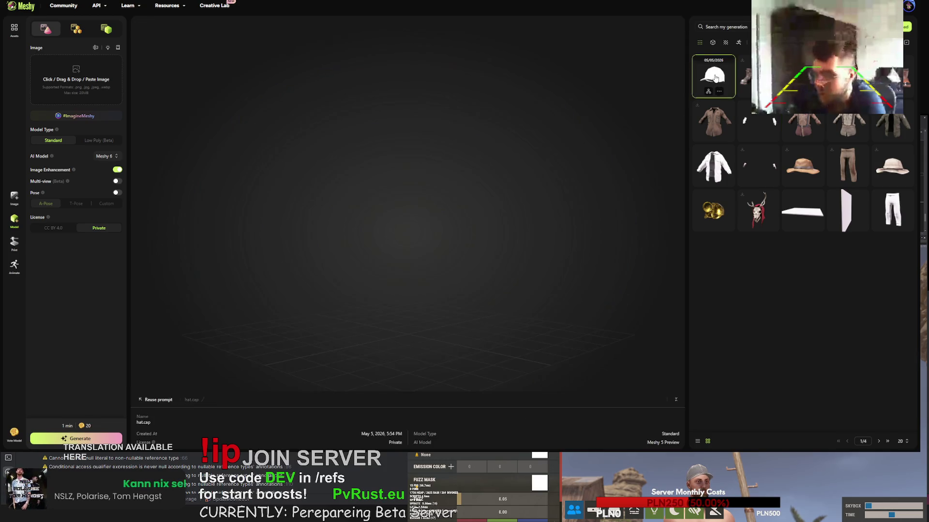
{"action": "left_click", "coordinate": [758, 121]}
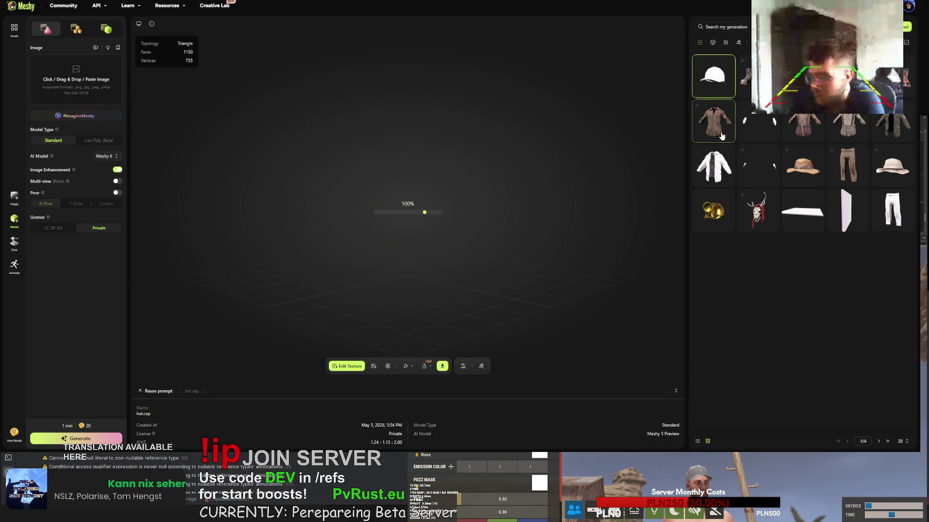
{"action": "left_click", "coordinate": [375, 366]}
{"action": "left_click", "coordinate": [348, 231]}
{"action": "key", "text": "ctrl+a"}
{"action": "type", "text": "gritty realistic survival style, no sci-fi elements. dirty surface with grime. grounded post-apocalyptic look. realistic game-ready. RUST game styled item"}
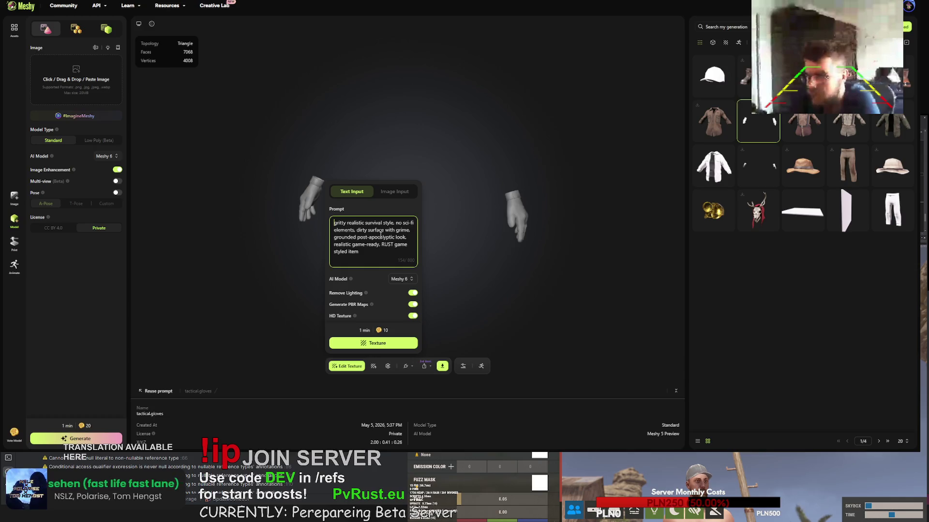
Add 'junkyard work gloves, heavy duty' to the prompt, generate the gloves texture, then open hat.cap for retexturing
{"action": "type", "text": "junkyard"}
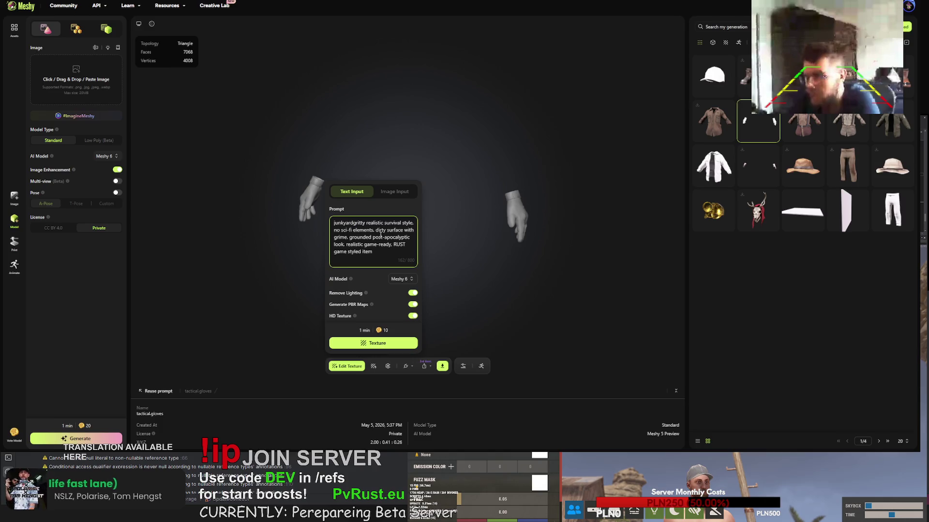
{"action": "type", "text": " work"}
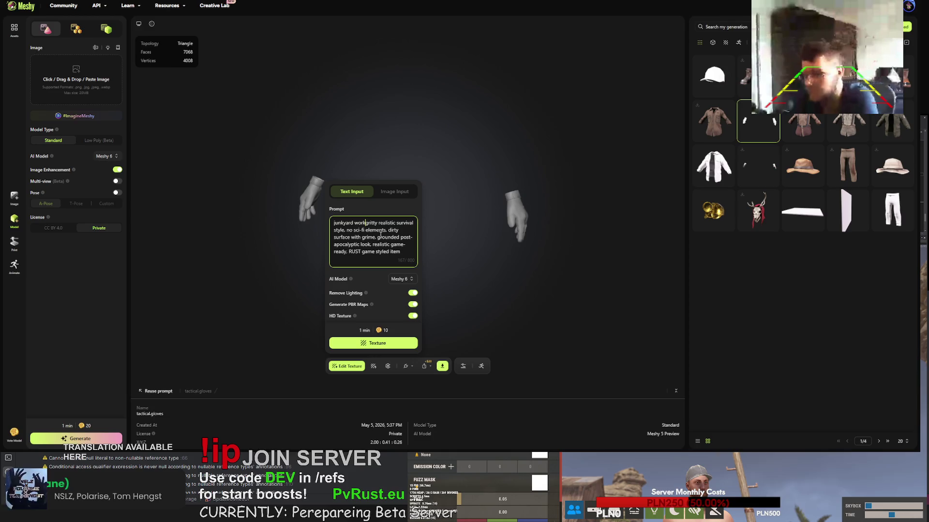
{"action": "type", "text": " gloves,"}
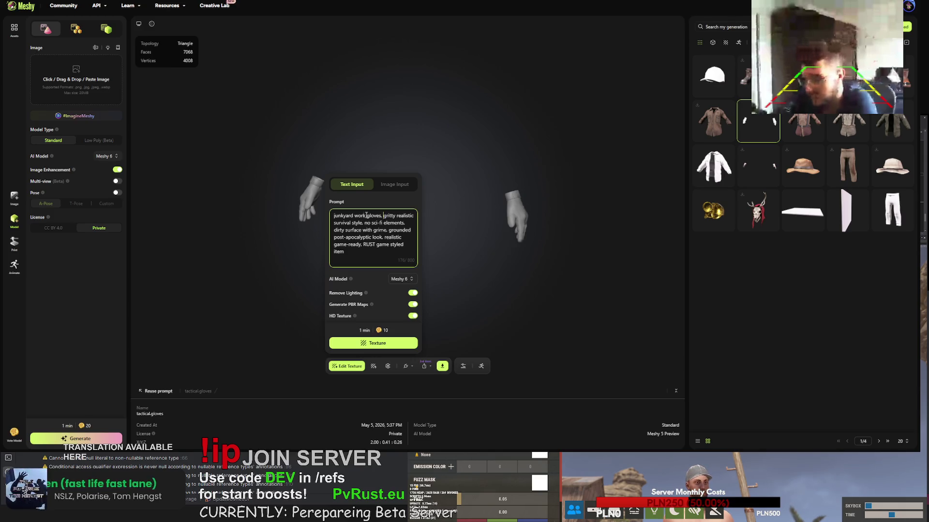
{"action": "type", "text": "heavy duty"}
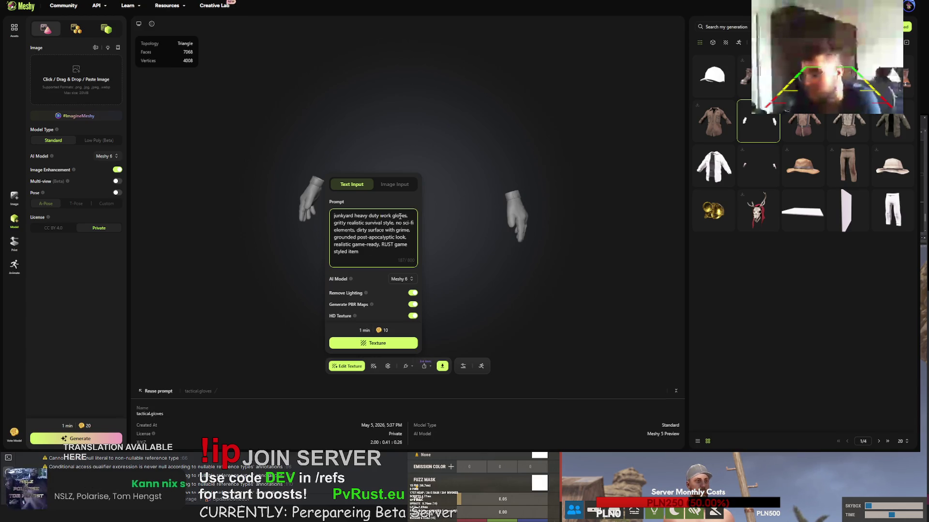
{"action": "key", "text": "ctrl+a"}
{"action": "left_click", "coordinate": [390, 341]}
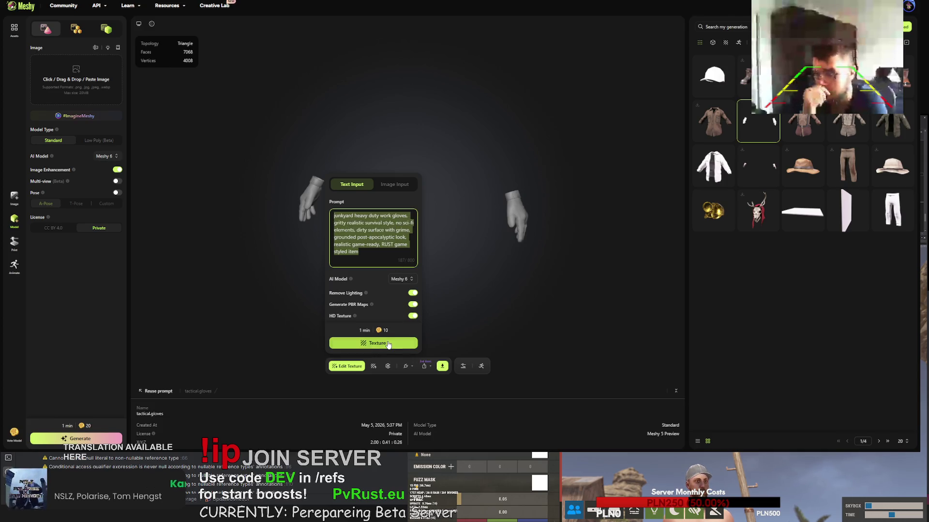
{"action": "left_click", "coordinate": [712, 78]}
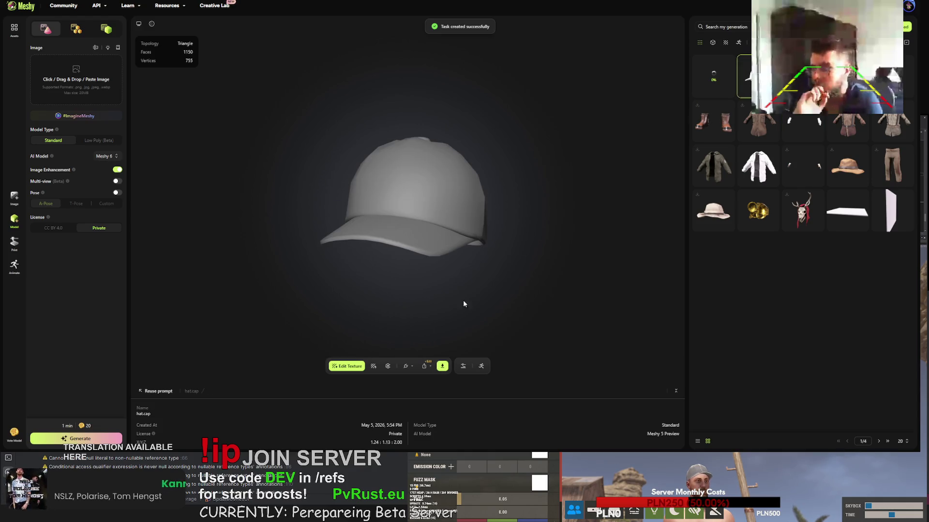
{"action": "left_click", "coordinate": [346, 367]}
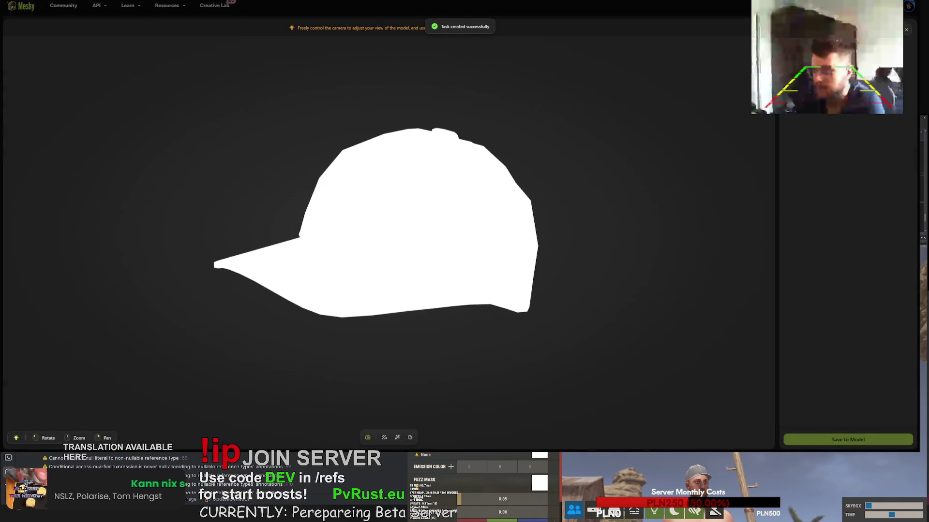
Retexture hat.cap with the pasted prompt, swapping 'heavy duty work gloves' for 'worker baseball cap'
{"action": "key", "text": "Escape"}
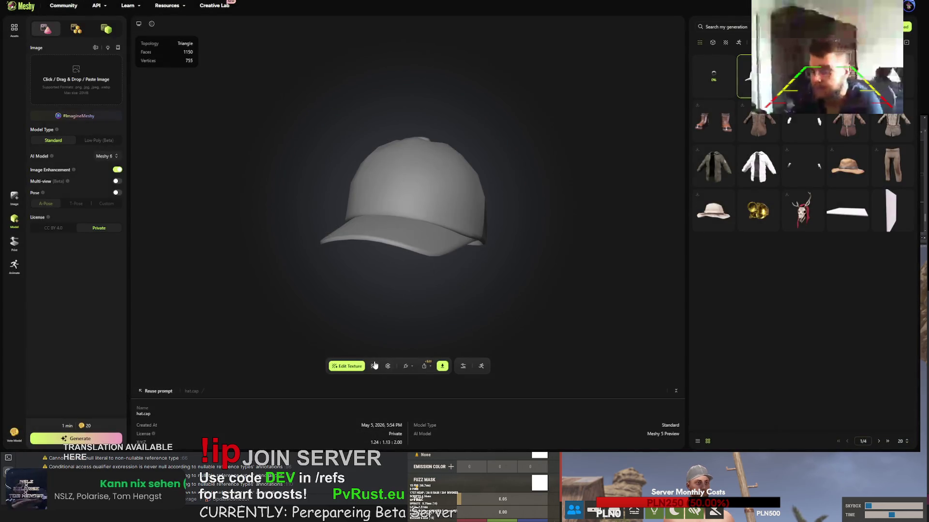
{"action": "left_click", "coordinate": [374, 366]}
{"action": "left_click", "coordinate": [373, 224]}
{"action": "key", "text": "ctrl+a"}
{"action": "key", "text": "ctrl+v"}
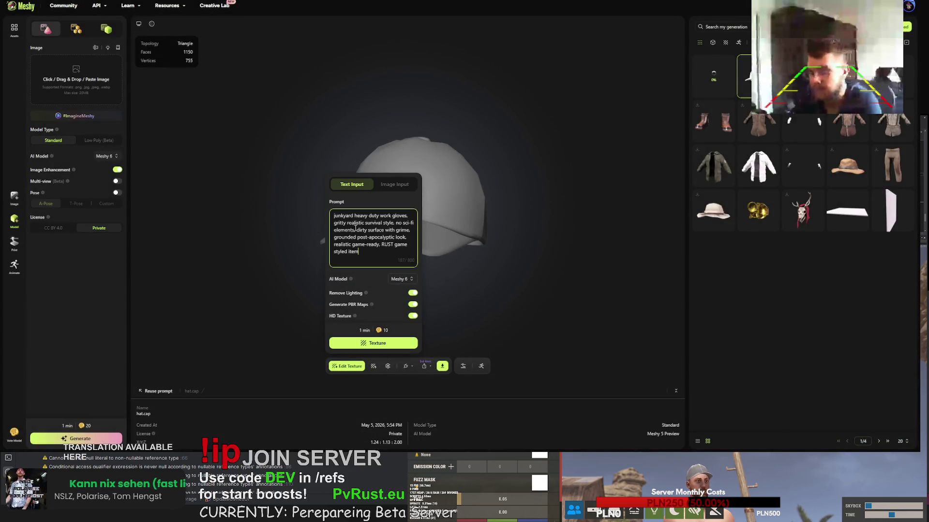
{"action": "left_click_drag", "start_coordinate": [355, 216], "coordinate": [407, 217]}
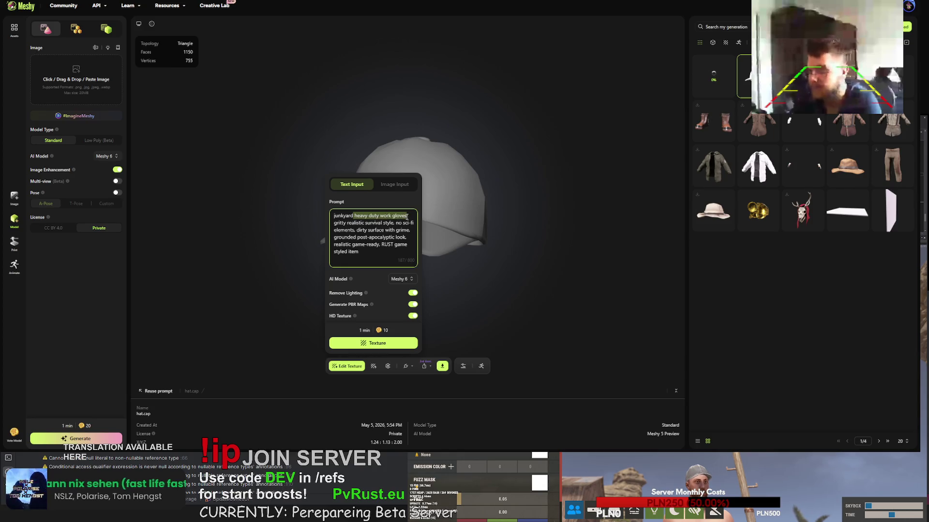
{"action": "type", "text": "worker baseb"}
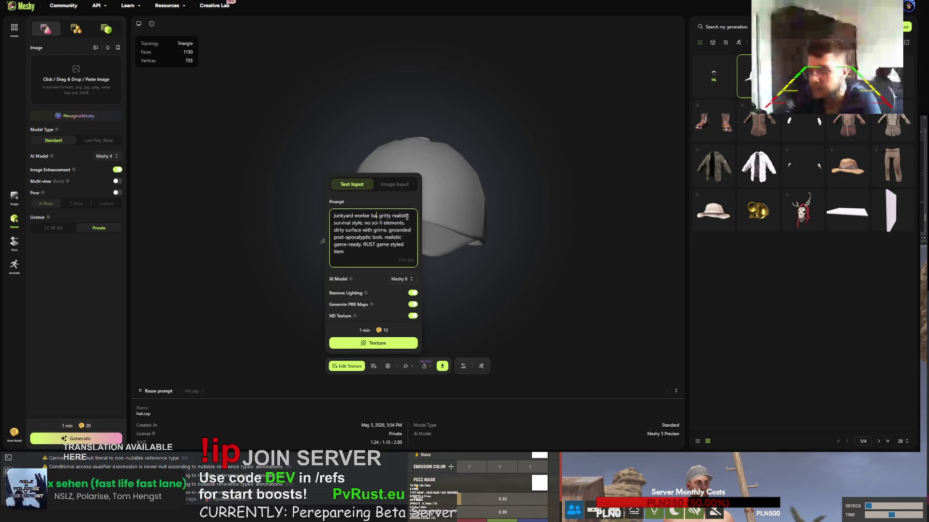
{"action": "type", "text": "all cap"}
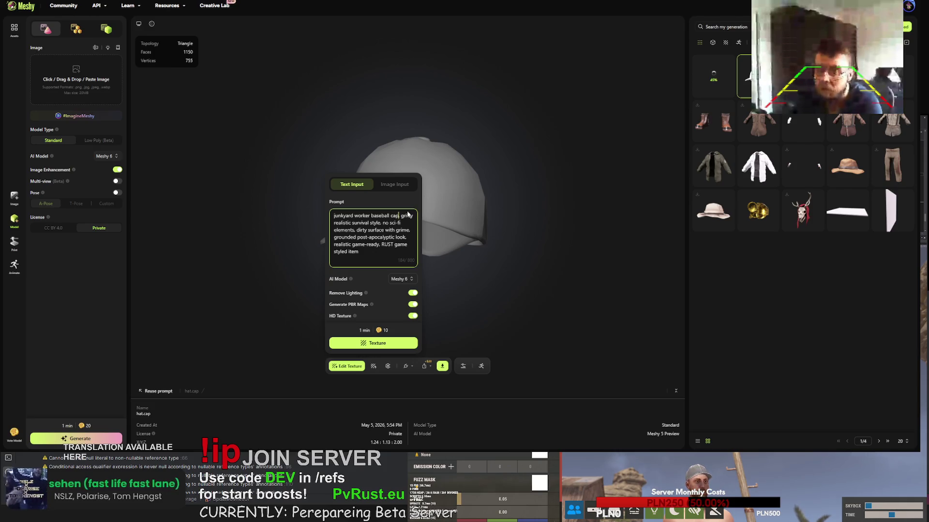
{"action": "key", "text": "ctrl+a"}
{"action": "key", "text": "ctrl+c"}
{"action": "left_click", "coordinate": [387, 343]}
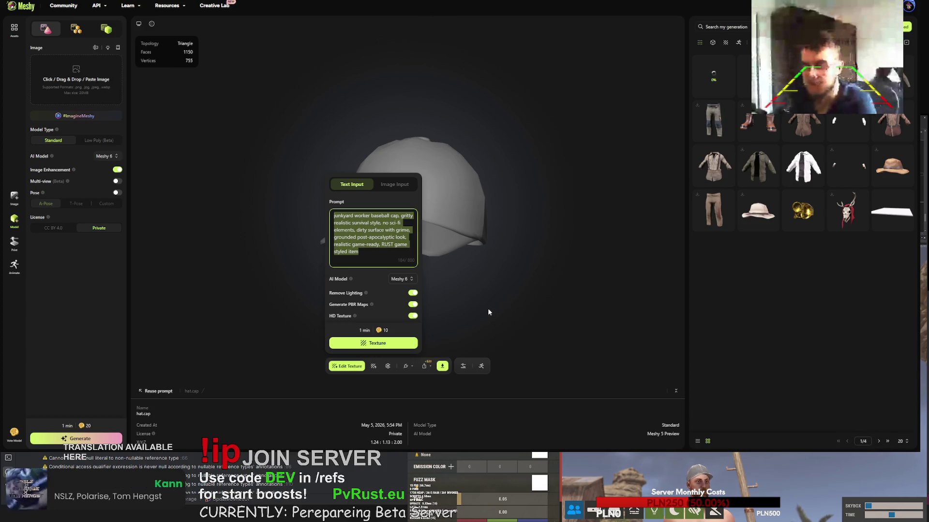
Open the burlap.shirt model from page 2 of the generations gallery
{"action": "left_click", "coordinate": [500, 298]}
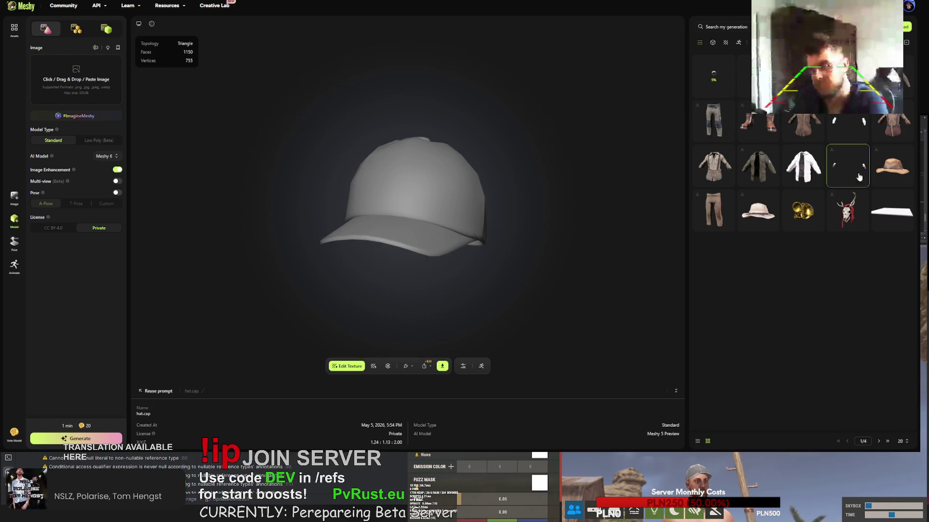
{"action": "left_click", "coordinate": [879, 442]}
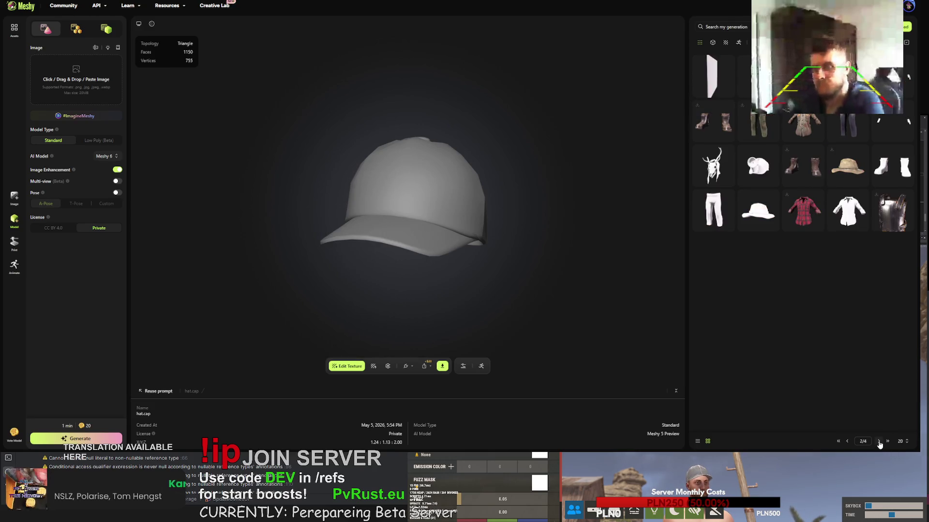
{"action": "left_click", "coordinate": [849, 211]}
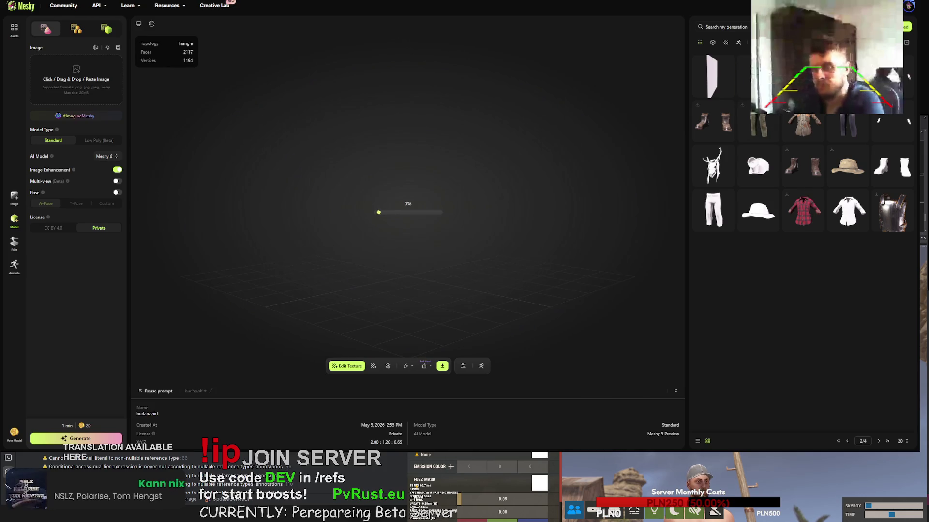
Retexture the shirt with the pasted prompt, replacing 'baseball cap' with 'shirt'
{"action": "left_click", "coordinate": [374, 366]}
{"action": "left_click", "coordinate": [352, 230]}
{"action": "key", "text": "ctrl+a"}
{"action": "type", "text": "junkyard worker baseball cap, gritty realistic survival style. no sci-fi elements. dirty surface with grime. grounded post-apocalyptic look. realistic game-ready. RUST game styled item"}
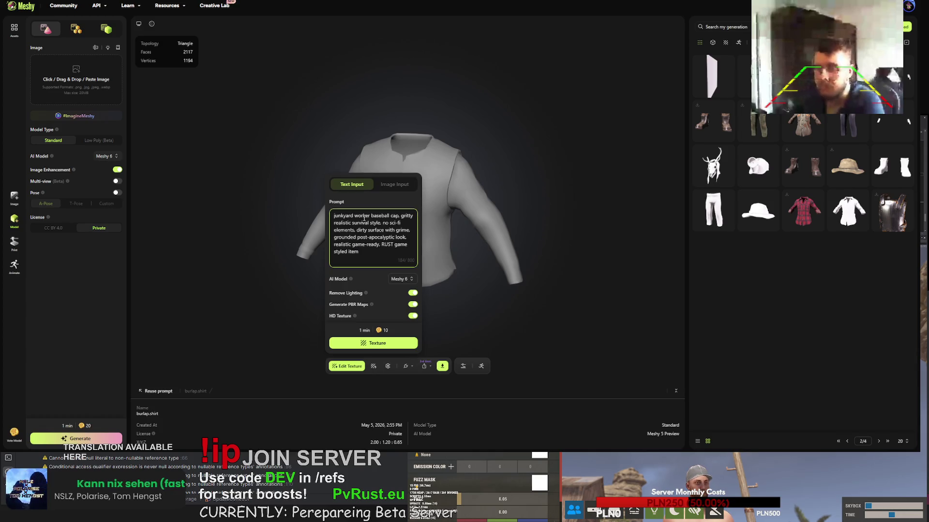
{"action": "left_click_drag", "start_coordinate": [371, 216], "coordinate": [399, 216]}
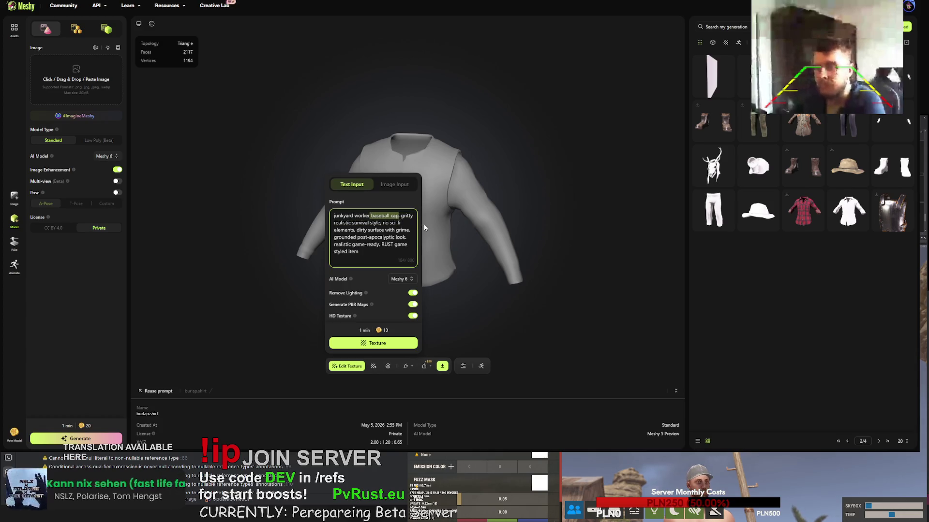
{"action": "type", "text": "shirt"}
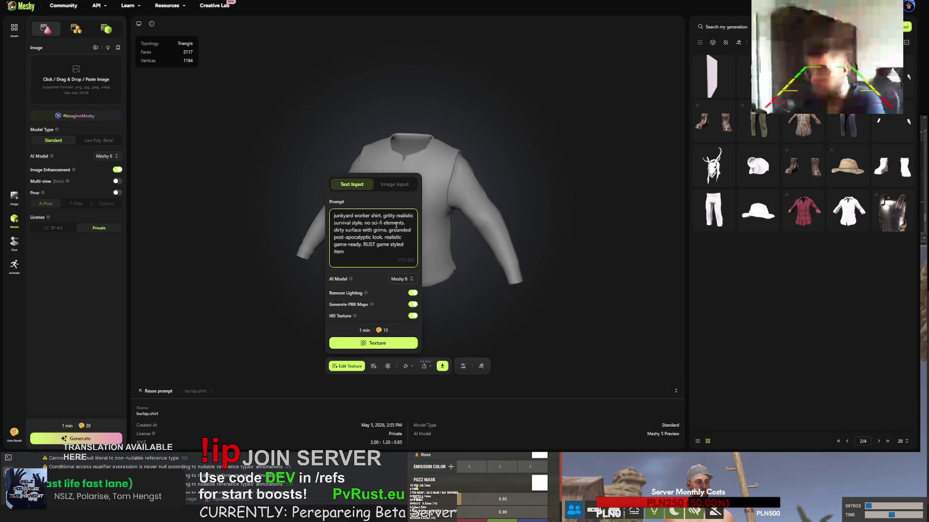
{"action": "left_click", "coordinate": [373, 343]}
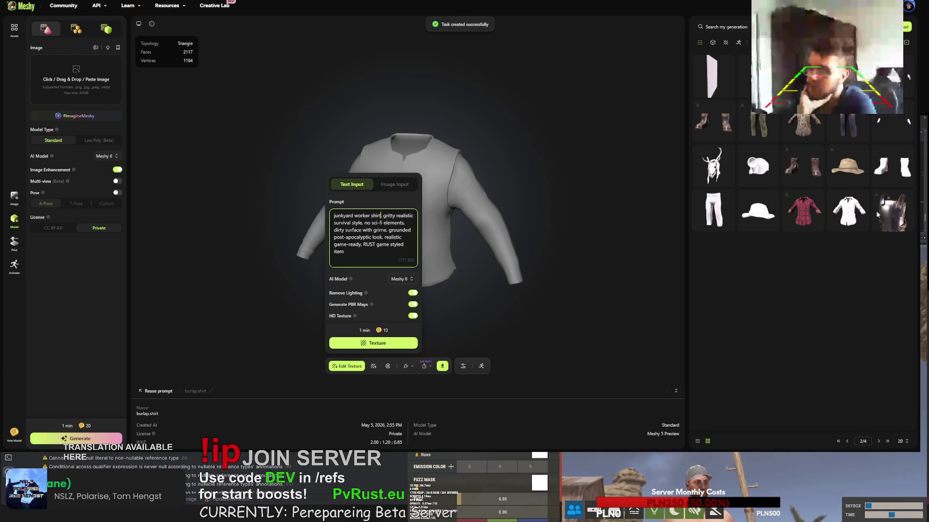
Retexture the pants from gallery page 2, replacing 'baseball cap' with 'pants', then open burlap.gloves
{"action": "left_click", "coordinate": [878, 441]}
{"action": "left_click", "coordinate": [758, 211]}
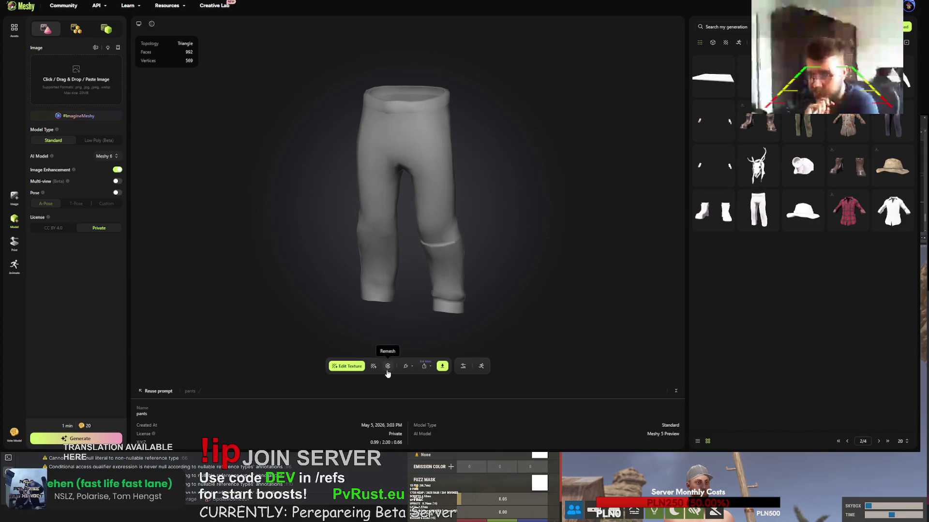
{"action": "left_click", "coordinate": [374, 366]}
{"action": "left_click", "coordinate": [371, 220]}
{"action": "key", "text": "ctrl+a"}
{"action": "type", "text": "junkyard worker baseball cap. gritty realistic survival style. no sci-fi elements. dirty surface with grime. grounded post-apocalyptic look. realistic game-ready. RUST game styled item"}
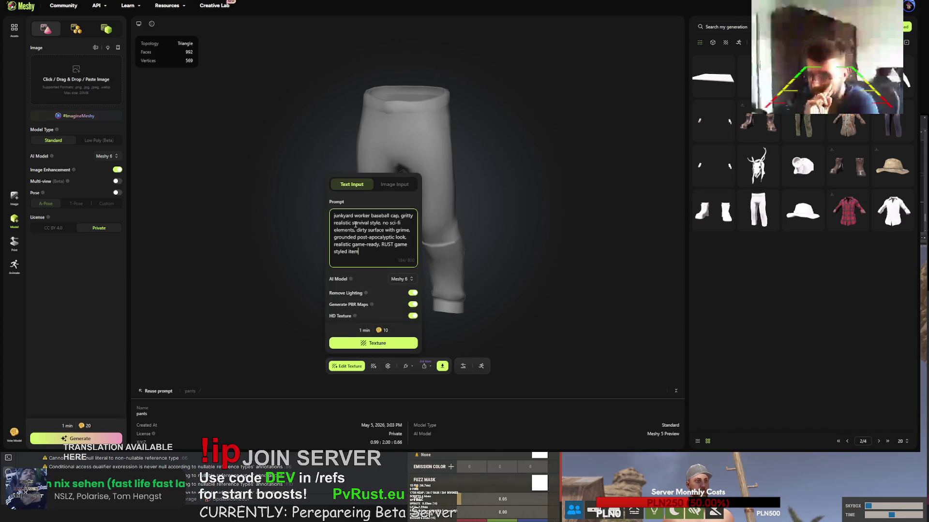
{"action": "left_click_drag", "start_coordinate": [371, 219], "coordinate": [398, 218]}
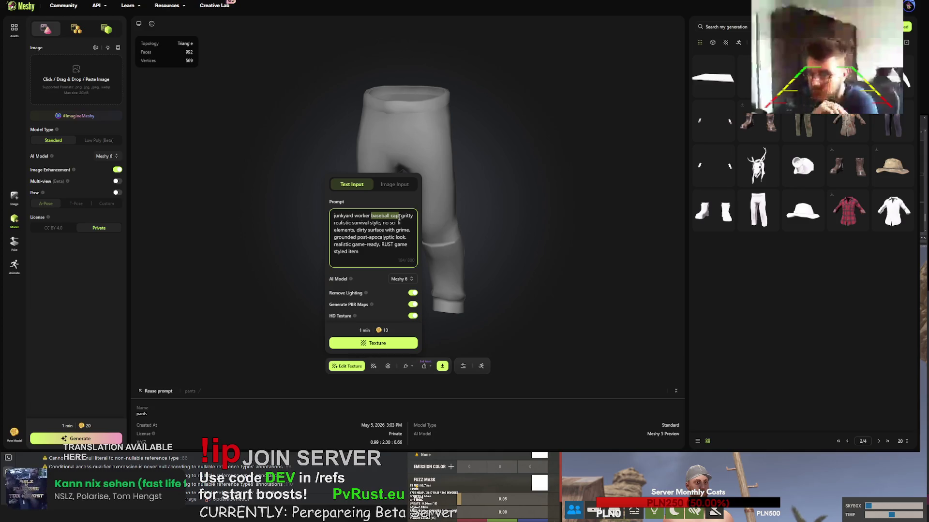
{"action": "type", "text": "pants"}
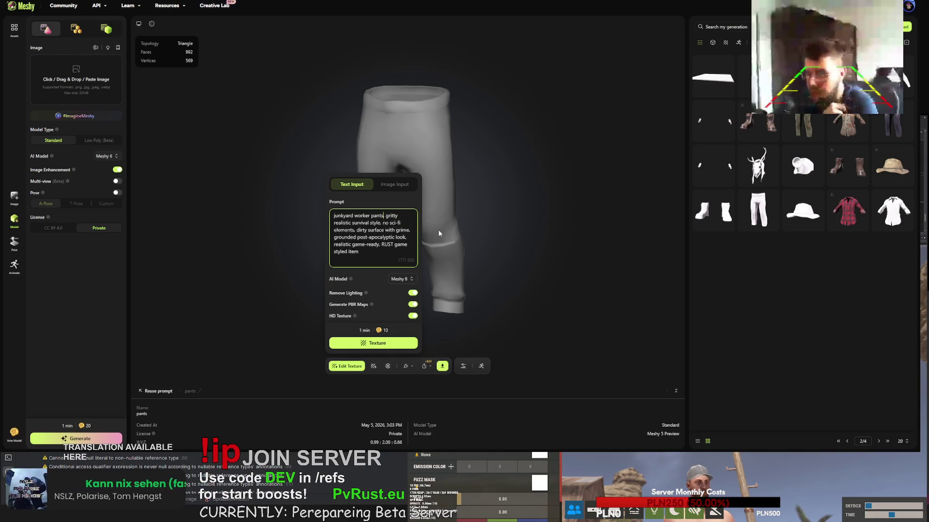
{"action": "left_click", "coordinate": [383, 345]}
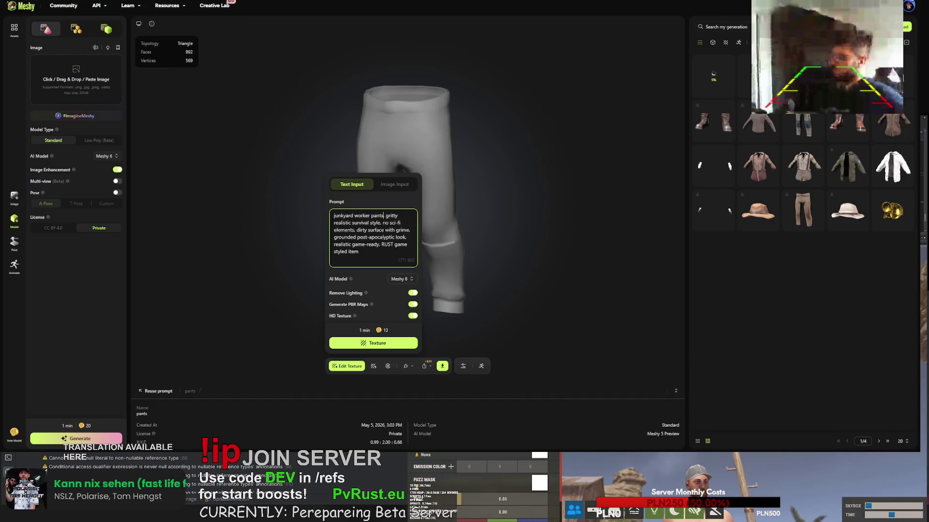
{"action": "left_click", "coordinate": [717, 209]}
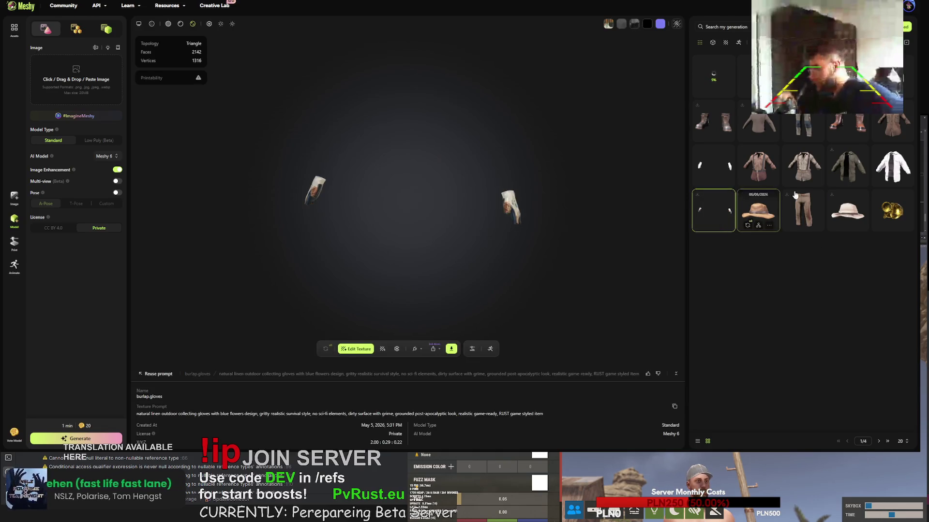
Retexture the burlap gloves, replacing 'junkyard worker baseball cap' with 'engineer gloves' in the pasted prompt
{"action": "left_click", "coordinate": [880, 442]}
{"action": "left_click", "coordinate": [758, 165]}
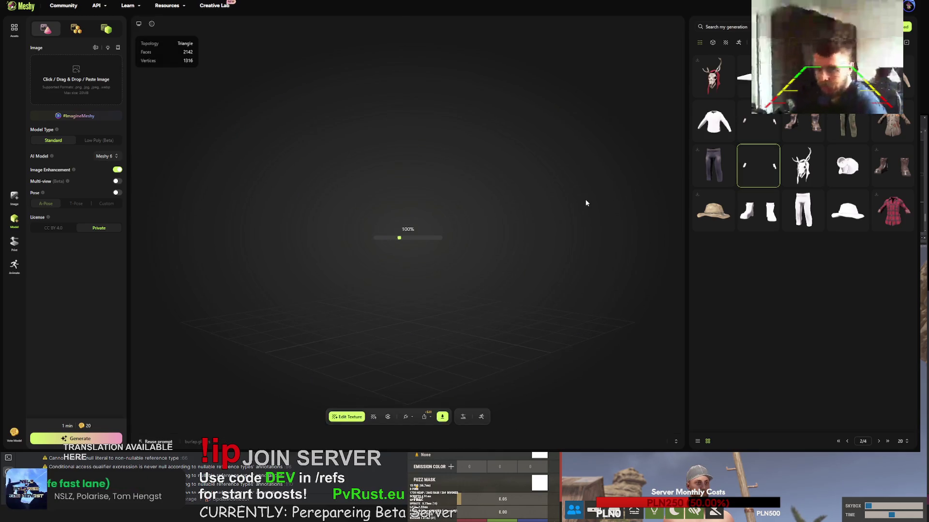
{"action": "left_click", "coordinate": [376, 417]}
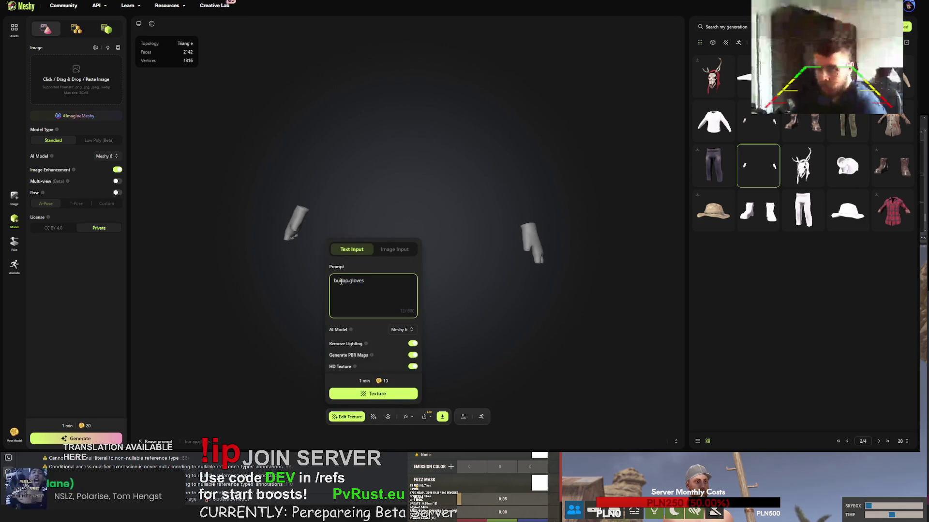
{"action": "key", "text": "ctrl+a"}
{"action": "key", "text": "ctrl+v"}
{"action": "left_click_drag", "start_coordinate": [396, 268], "coordinate": [332, 268]}
{"action": "type", "text": "engineer gloves"}
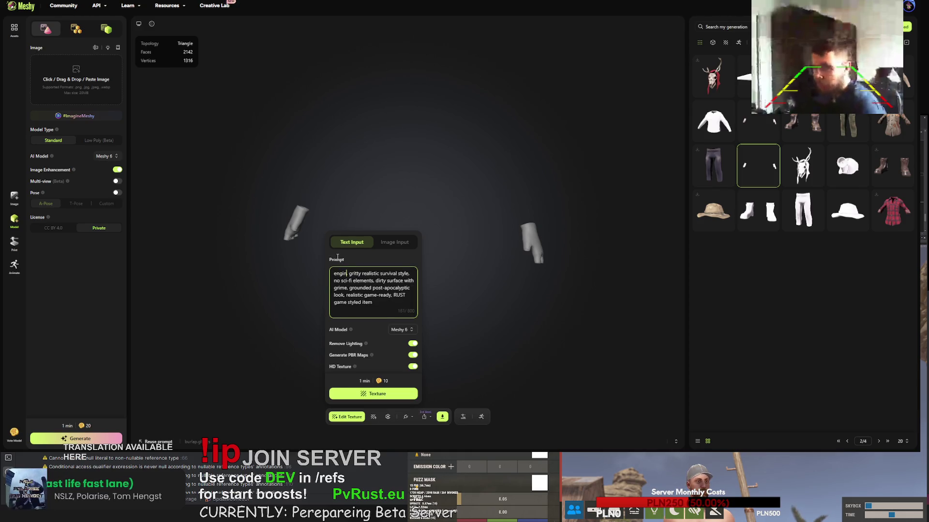
{"action": "left_click", "coordinate": [375, 394]}
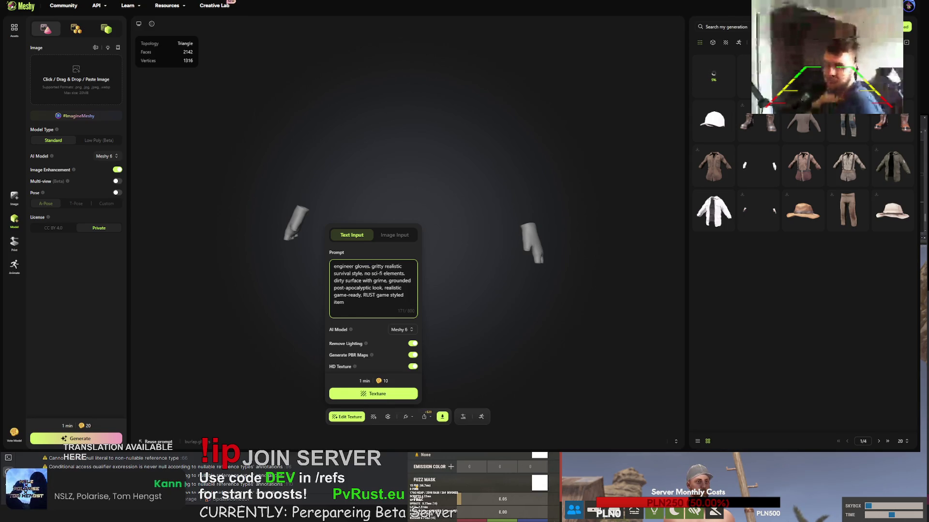
Regenerate the finished textured baseball cap, replacing its current version
{"action": "left_click", "coordinate": [840, 311]}
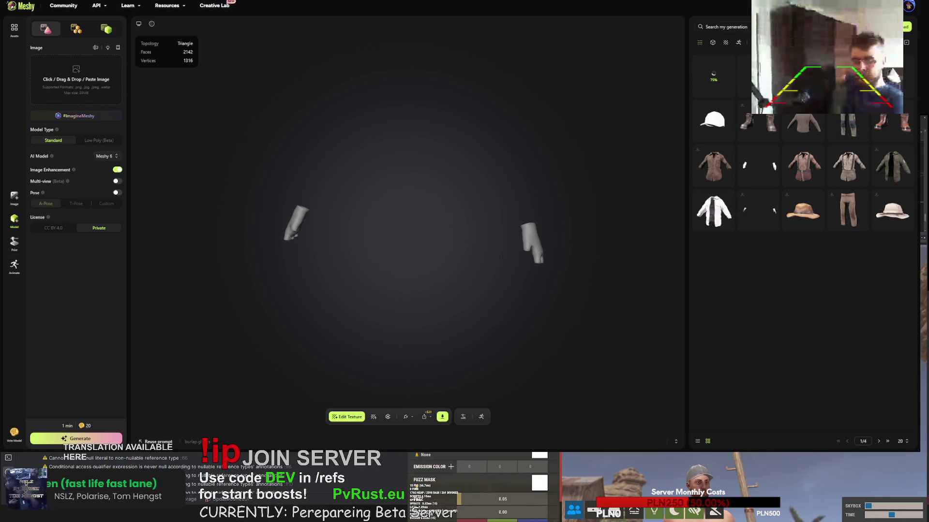
{"action": "left_click", "coordinate": [697, 126]}
{"action": "mouse_move", "coordinate": [459, 243]}
{"action": "left_mouse_down"}
{"action": "mouse_move", "coordinate": [480, 272]}
{"action": "mouse_move", "coordinate": [373, 243]}
{"action": "mouse_move", "coordinate": [274, 188]}
{"action": "mouse_move", "coordinate": [390, 194]}
{"action": "mouse_move", "coordinate": [450, 255]}
{"action": "mouse_move", "coordinate": [431, 293]}
{"action": "left_mouse_up"}
{"action": "left_click", "coordinate": [335, 418]}
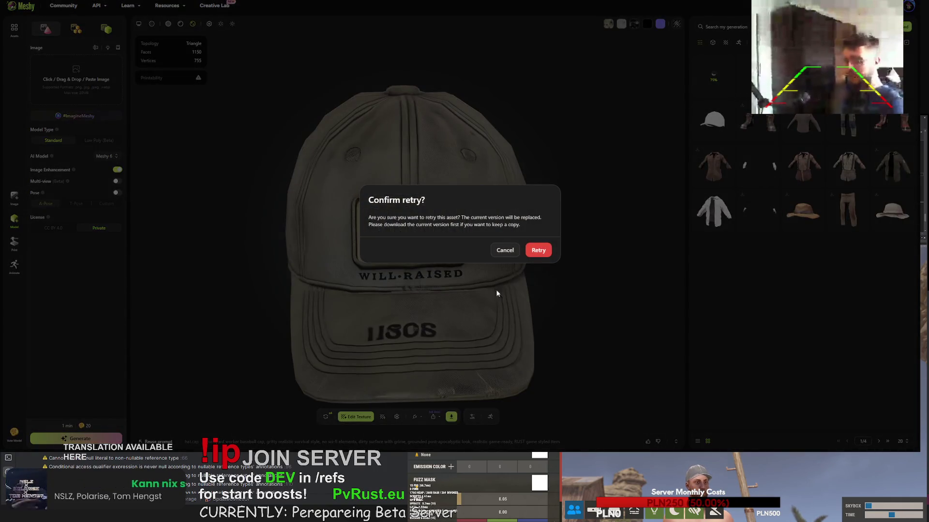
{"action": "left_click", "coordinate": [538, 251]}
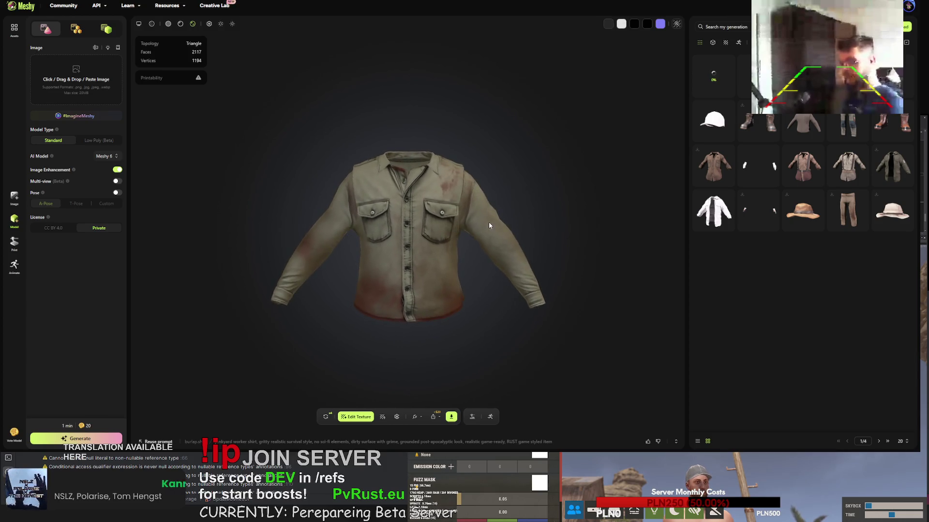
Regenerate the bloodstained worker shirt, confirming Retry to replace it
{"action": "left_click", "coordinate": [878, 442]}
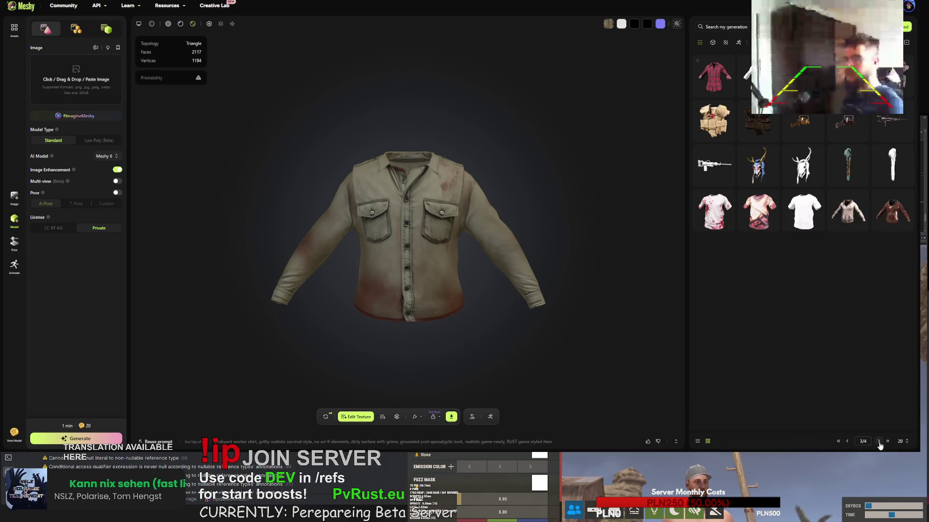
{"action": "double_click", "coordinate": [848, 442]}
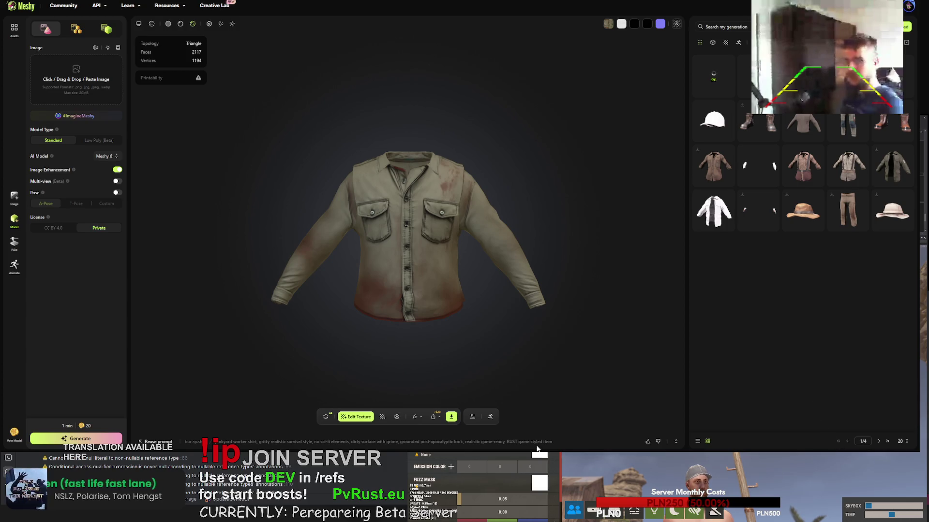
{"action": "left_click", "coordinate": [326, 416]}
{"action": "left_click", "coordinate": [539, 251]}
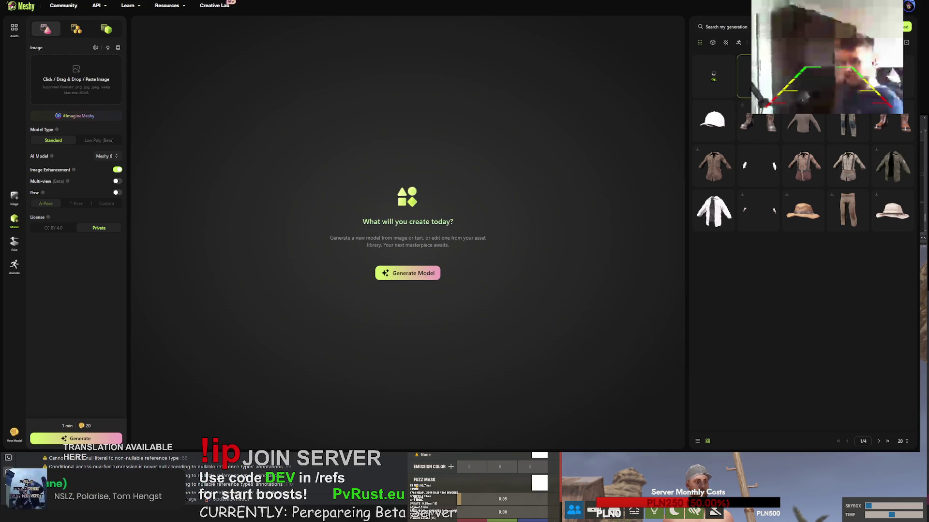
Download the cargo pants model, then send the pants back for regeneration
{"action": "left_click", "coordinate": [738, 76]}
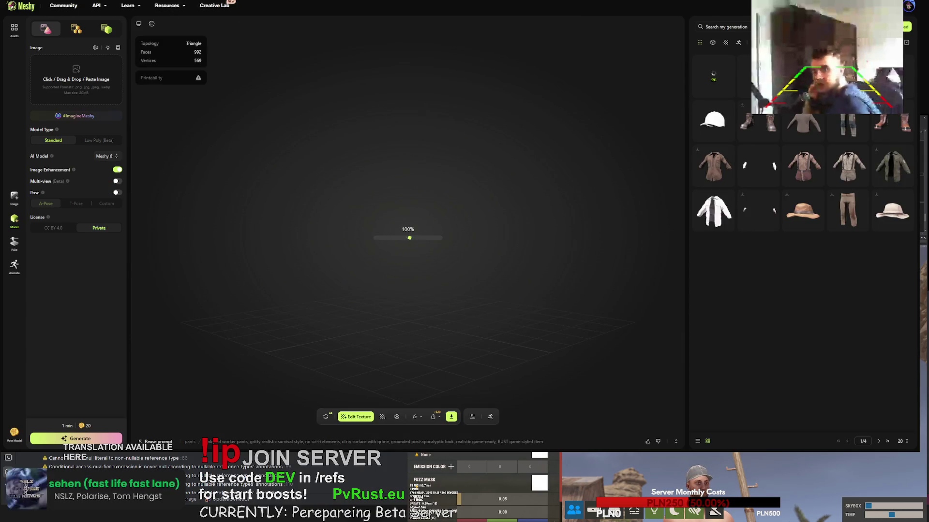
{"action": "mouse_move", "coordinate": [524, 193]}
{"action": "left_mouse_down"}
{"action": "mouse_move", "coordinate": [393, 173]}
{"action": "mouse_move", "coordinate": [353, 190]}
{"action": "mouse_move", "coordinate": [486, 189]}
{"action": "mouse_move", "coordinate": [448, 204]}
{"action": "mouse_move", "coordinate": [584, 198]}
{"action": "mouse_move", "coordinate": [489, 208]}
{"action": "mouse_move", "coordinate": [454, 207]}
{"action": "mouse_move", "coordinate": [446, 198]}
{"action": "mouse_move", "coordinate": [456, 195]}
{"action": "left_mouse_up"}
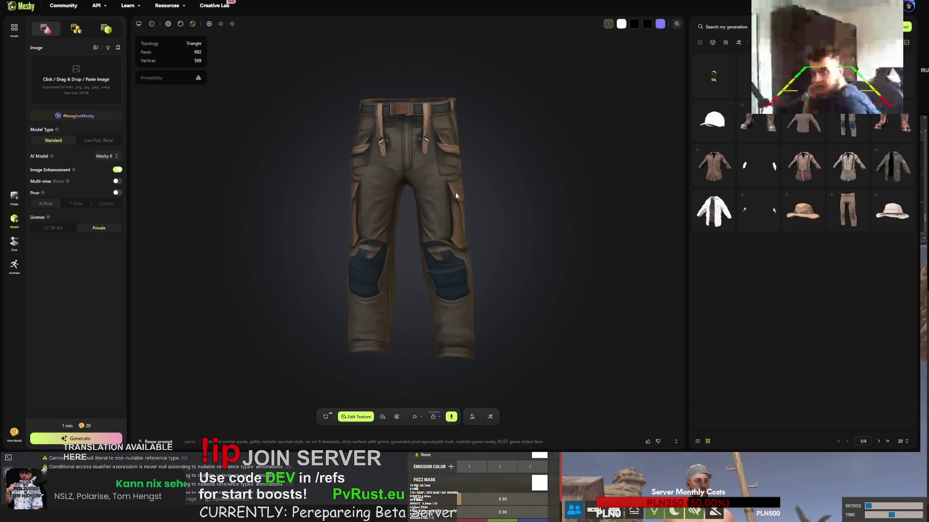
{"action": "left_click", "coordinate": [451, 416]}
{"action": "left_click", "coordinate": [445, 392]}
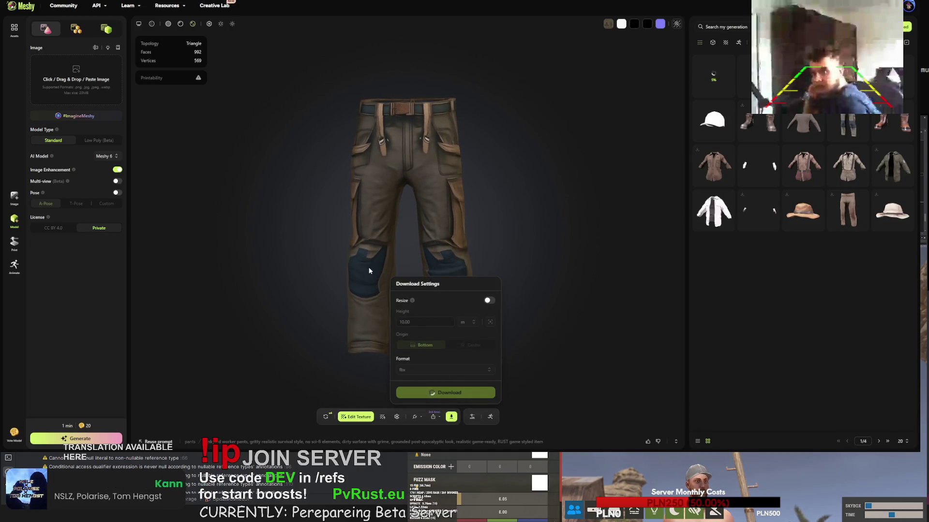
{"action": "left_click", "coordinate": [325, 418]}
{"action": "left_click", "coordinate": [538, 251]}
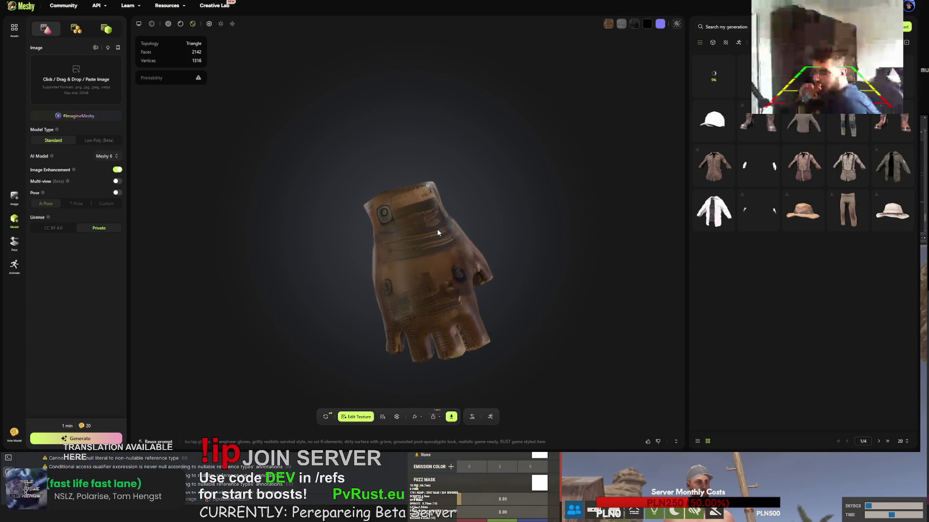
Retry the fingerless gloves and then the brown leather work gloves, confirming each replacement
{"action": "left_click", "coordinate": [326, 416]}
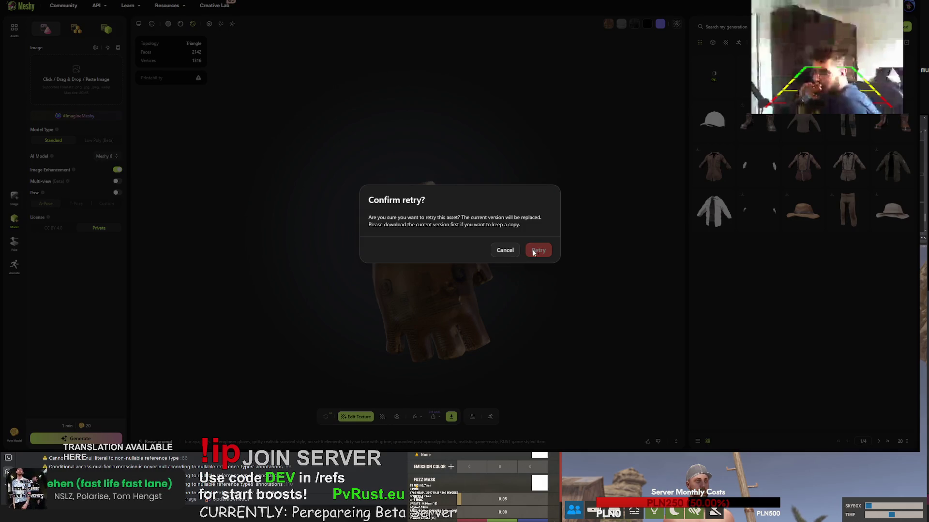
{"action": "left_click", "coordinate": [534, 253]}
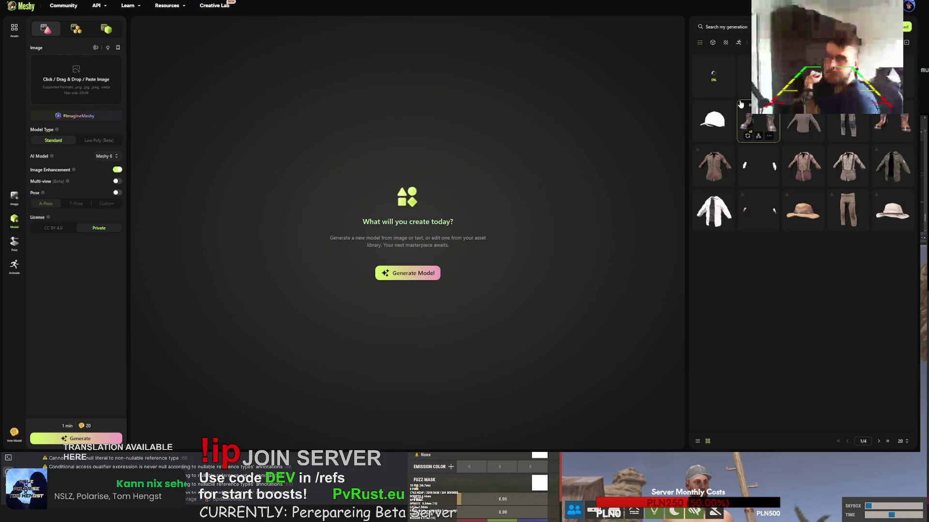
{"action": "left_click", "coordinate": [741, 152]}
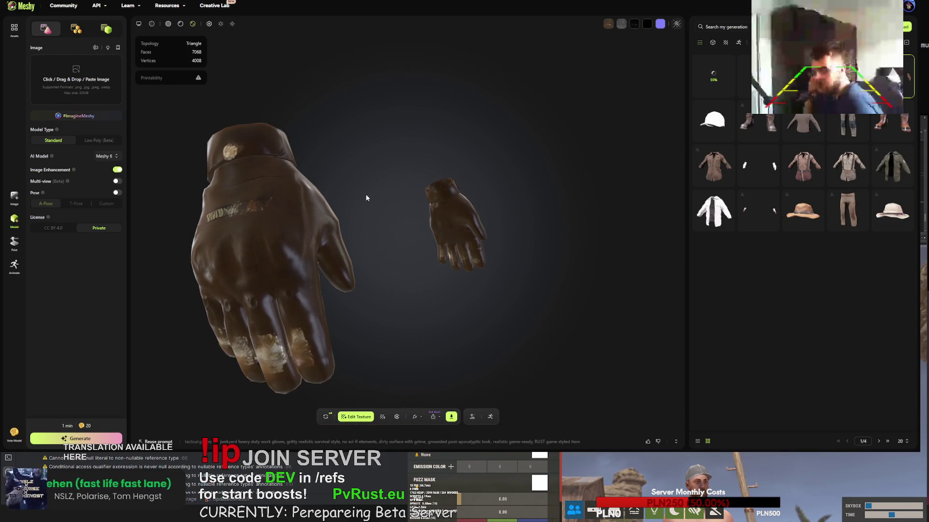
{"action": "left_click", "coordinate": [326, 417]}
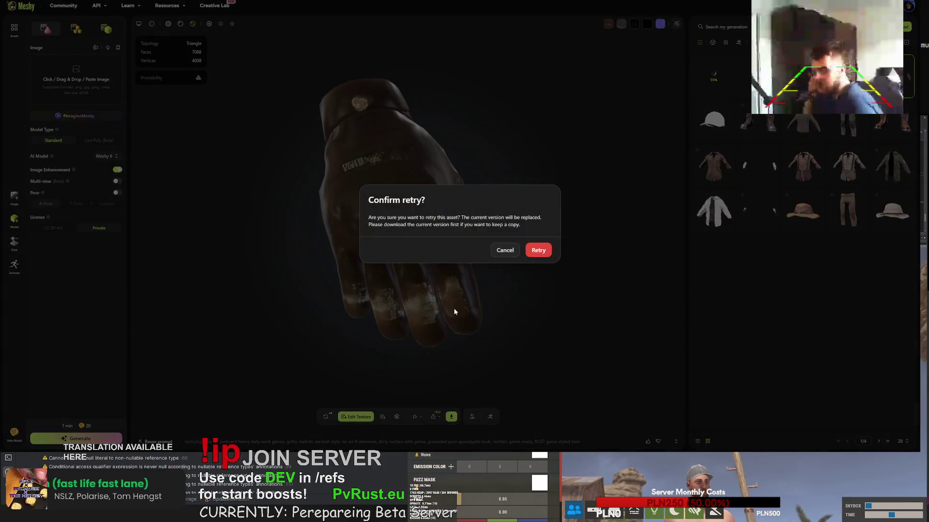
{"action": "left_click", "coordinate": [538, 252]}
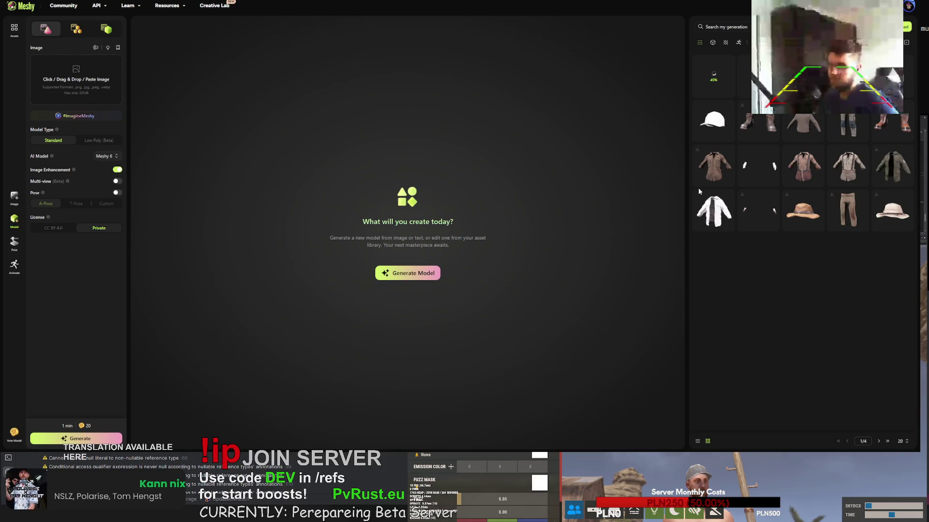
Download the blue baseball cap model
{"action": "left_click", "coordinate": [707, 127]}
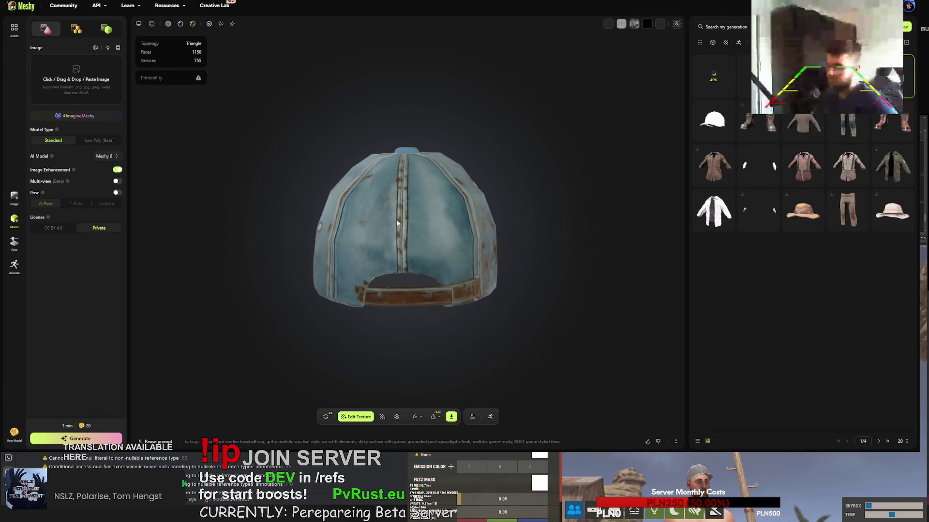
{"action": "left_click_drag", "start_coordinate": [409, 270], "coordinate": [404, 388]}
{"action": "left_click", "coordinate": [450, 418]}
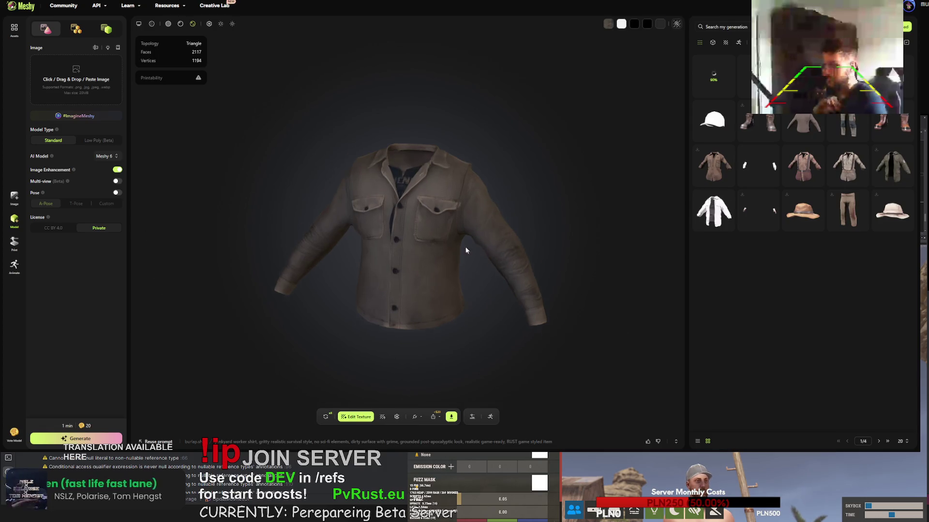
Select the worker shirt's whole texture prompt, then bring up the Upload your own model dialog
{"action": "mouse_move", "coordinate": [459, 255]}
{"action": "left_mouse_down"}
{"action": "mouse_move", "coordinate": [474, 255]}
{"action": "mouse_move", "coordinate": [466, 221]}
{"action": "mouse_move", "coordinate": [416, 223]}
{"action": "mouse_move", "coordinate": [432, 227]}
{"action": "left_mouse_up"}
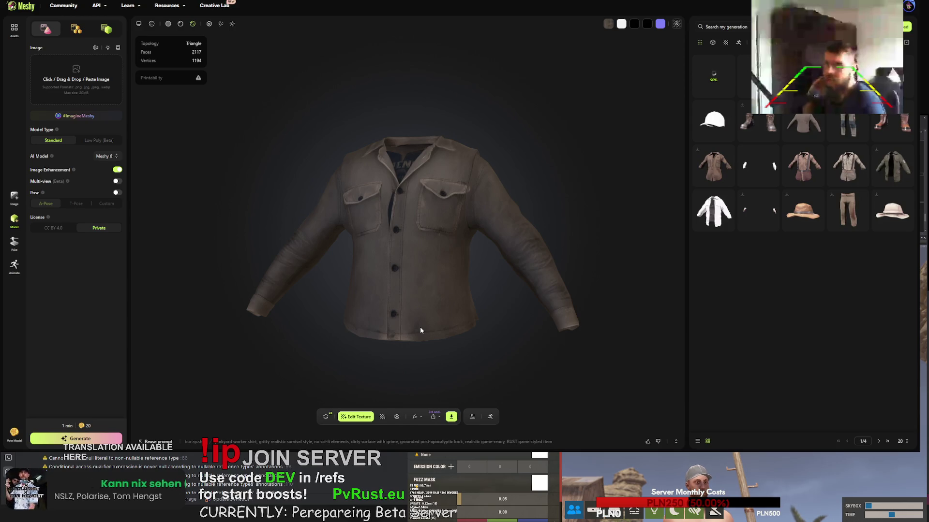
{"action": "left_click", "coordinate": [288, 443]}
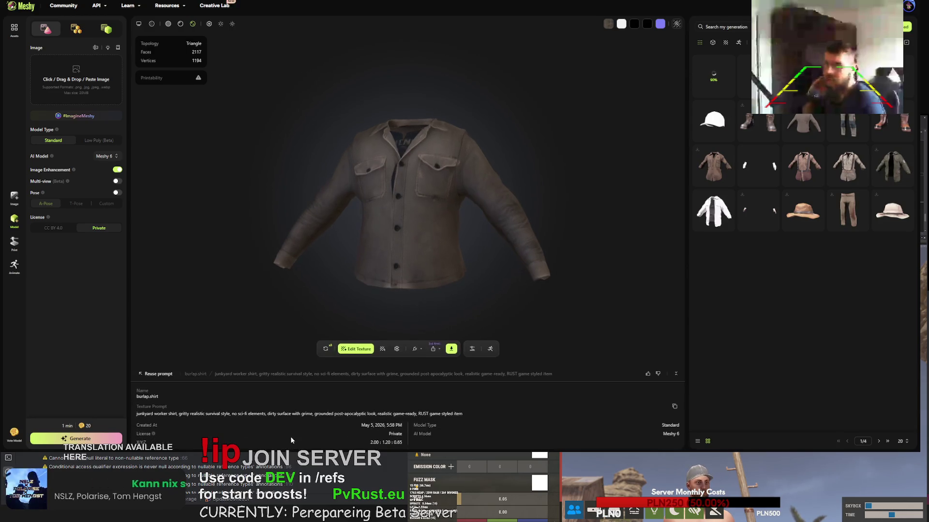
{"action": "left_click_drag", "start_coordinate": [466, 409], "coordinate": [137, 418]}
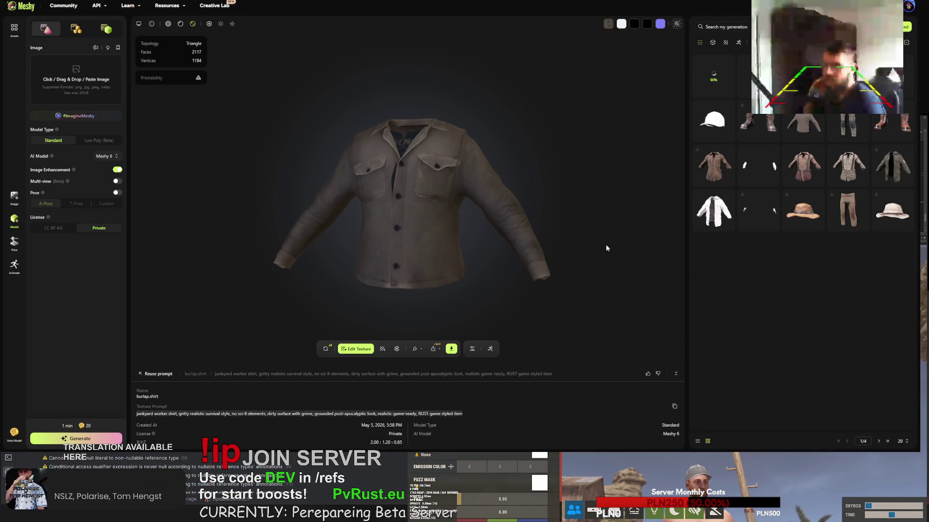
{"action": "left_click", "coordinate": [906, 26]}
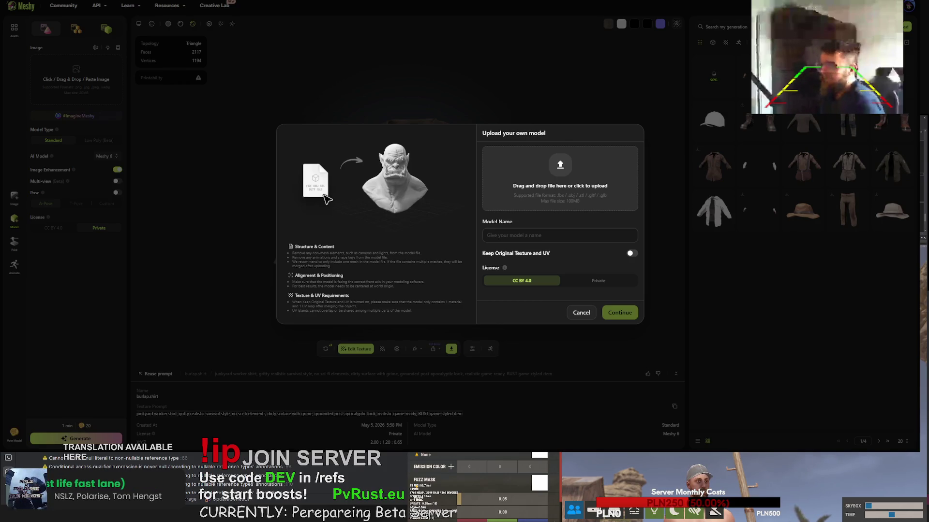
Upload the hoodie file as a private model named hoodie, keeping its original texture
{"action": "left_click_drag", "start_coordinate": [549, 235], "coordinate": [501, 237]}
{"action": "key", "text": "BackSpace"}
{"action": "left_click", "coordinate": [629, 254]}
{"action": "left_click", "coordinate": [598, 281]}
{"action": "left_click", "coordinate": [620, 313]}
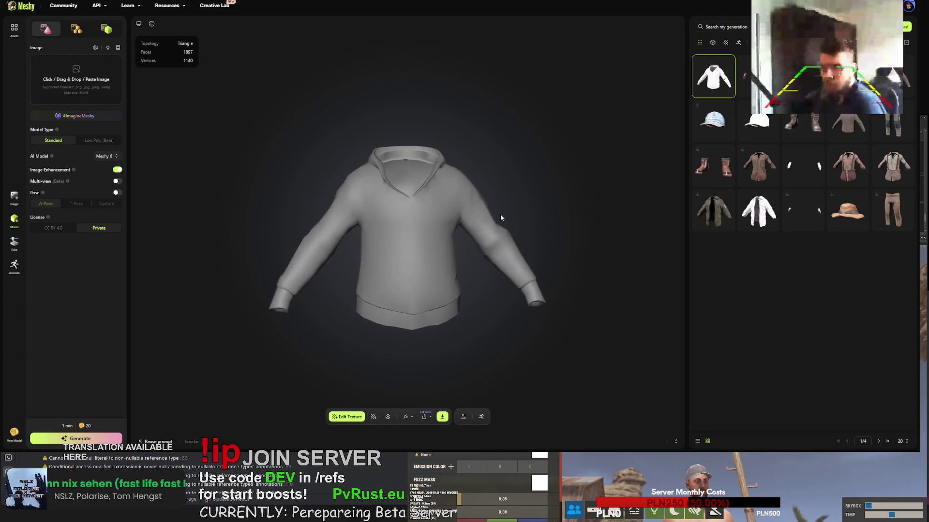
{"action": "scroll", "coordinate": [422, 236], "scroll_direction": "up", "scroll_amount": 5}
{"action": "mouse_move", "coordinate": [354, 237]}
{"action": "left_mouse_down"}
{"action": "mouse_move", "coordinate": [330, 252]}
{"action": "mouse_move", "coordinate": [338, 276]}
{"action": "mouse_move", "coordinate": [387, 273]}
{"action": "left_mouse_up"}
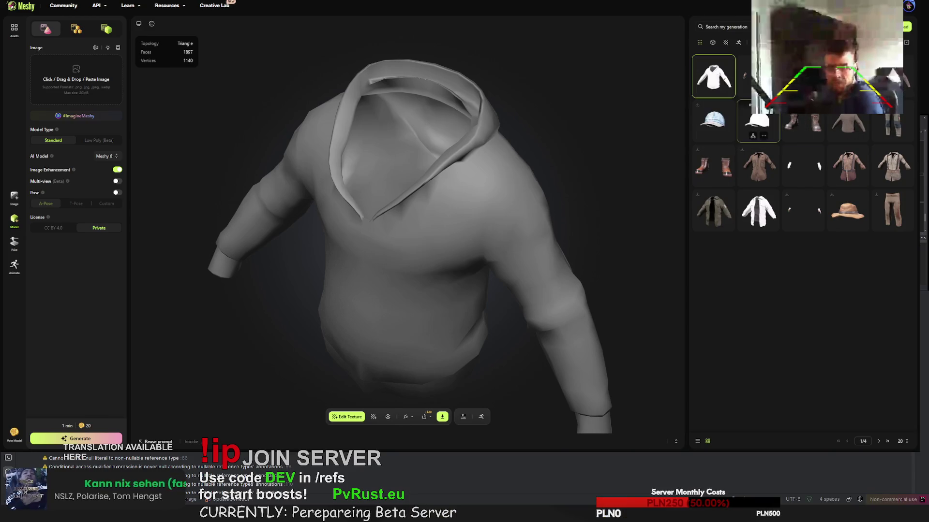
Download the brown worker shirt as fbx
{"action": "left_click", "coordinate": [847, 127]}
{"action": "mouse_move", "coordinate": [426, 228]}
{"action": "left_mouse_down"}
{"action": "mouse_move", "coordinate": [463, 163]}
{"action": "mouse_move", "coordinate": [440, 163]}
{"action": "left_mouse_up"}
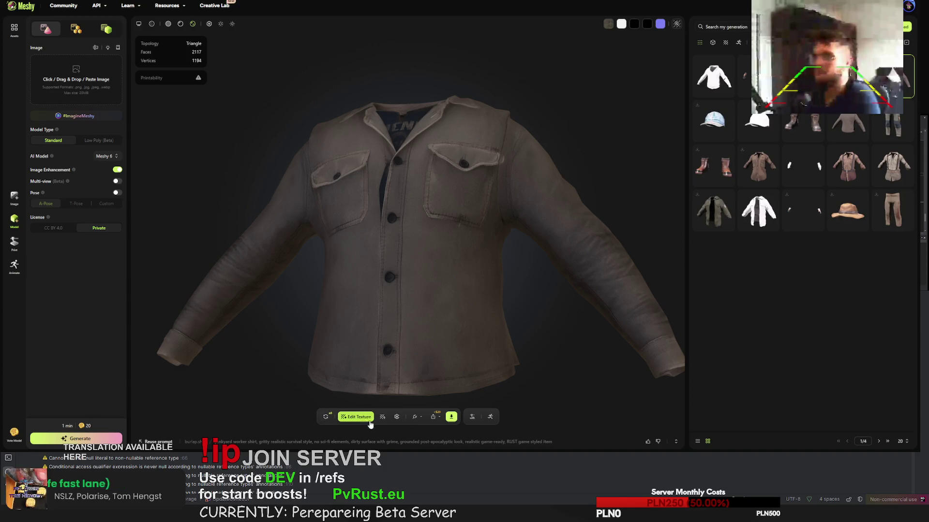
{"action": "left_click", "coordinate": [451, 417]}
{"action": "left_click", "coordinate": [449, 393]}
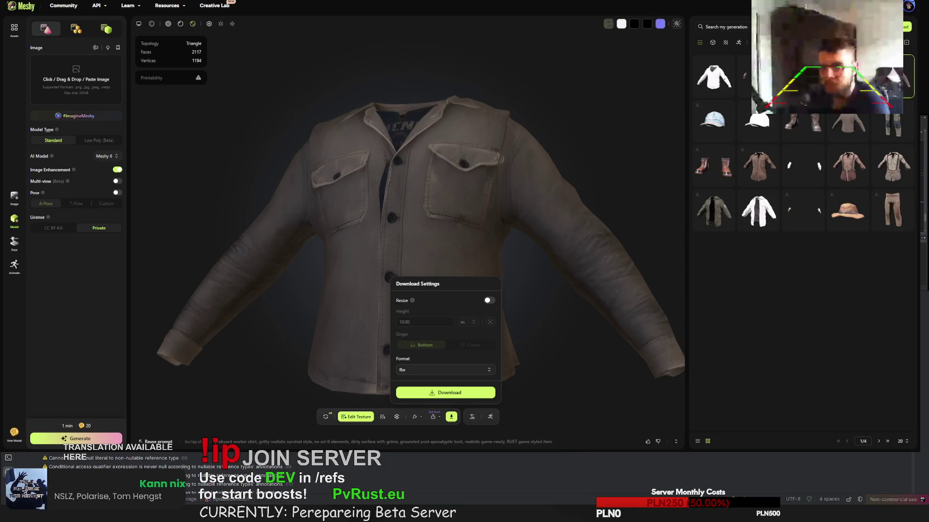
Dismiss Download Settings and expand burlap.shirt's details showing its junkyard worker shirt prompt
{"action": "left_click", "coordinate": [445, 393]}
{"action": "left_click", "coordinate": [484, 442]}
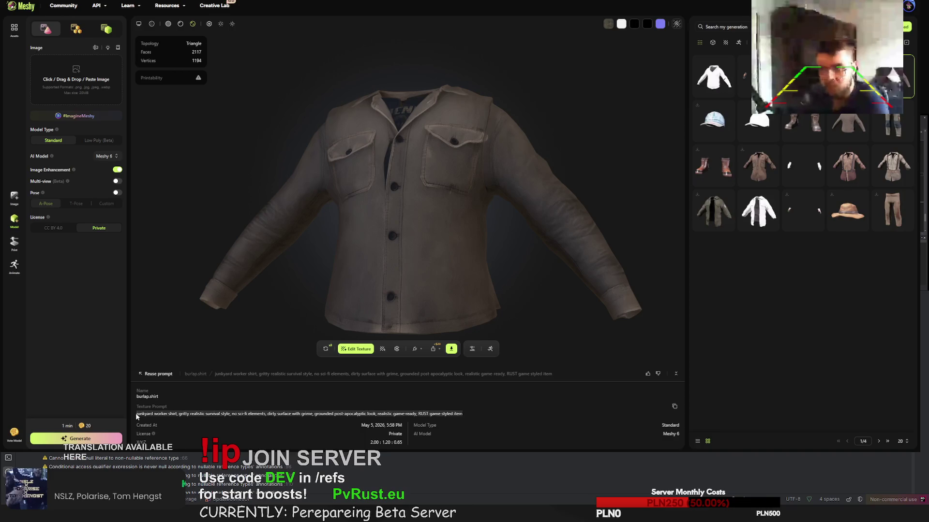
Texture the hoodie with the pasted worker shirt prompt, 'shirt' changed to 'hoodie', then open the cargo pants
{"action": "left_click", "coordinate": [731, 75]}
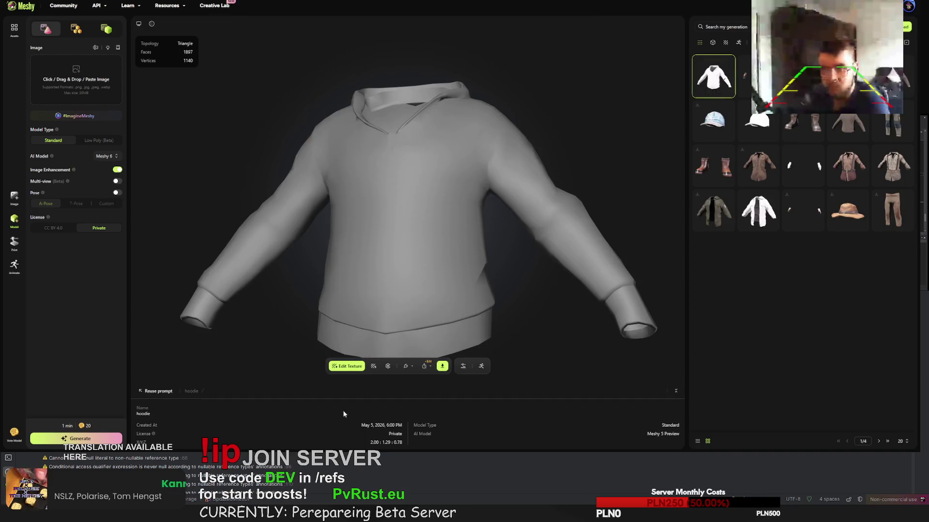
{"action": "left_click", "coordinate": [373, 366]}
{"action": "left_click", "coordinate": [346, 246]}
{"action": "key", "text": "ctrl+a"}
{"action": "type", "text": "junkyard worker shirt, gritty realistic survival style. no sci-fi elements. dirty surface with grime. grounded post-apocalyptic look. realistic game-ready. RUST game styled item"}
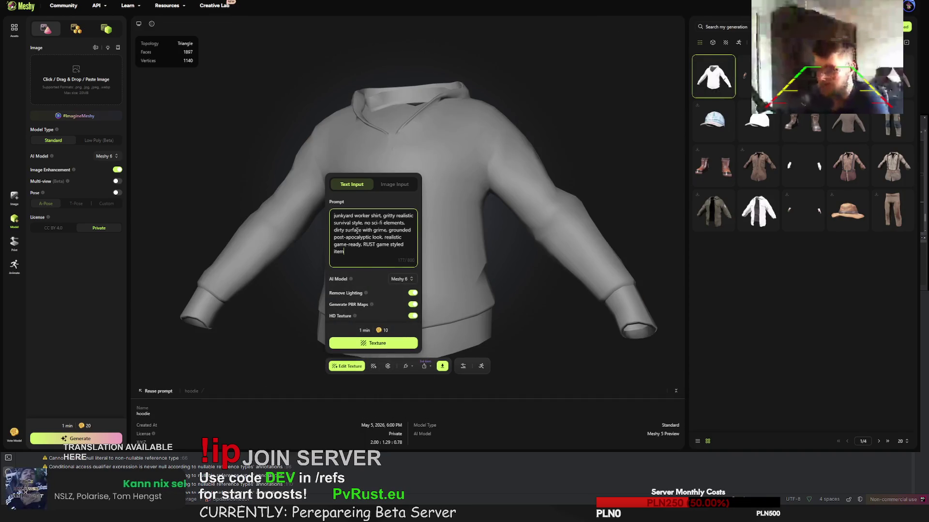
{"action": "double_click", "coordinate": [374, 216]}
{"action": "type", "text": "hoodie"}
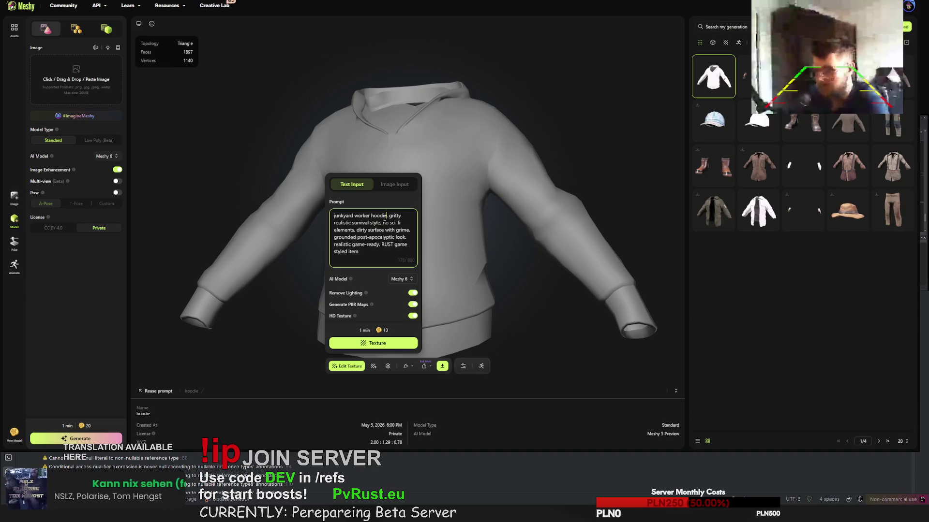
{"action": "left_click", "coordinate": [373, 343]}
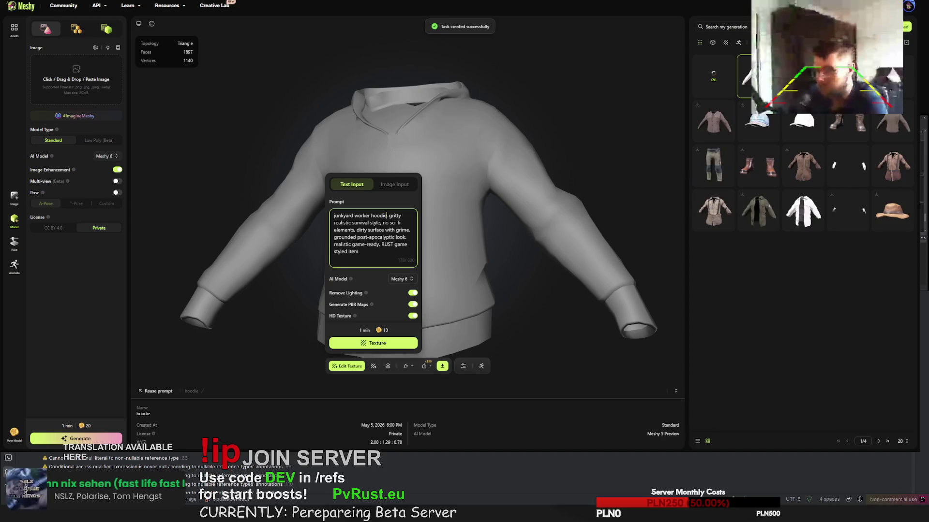
{"action": "left_click", "coordinate": [908, 91]}
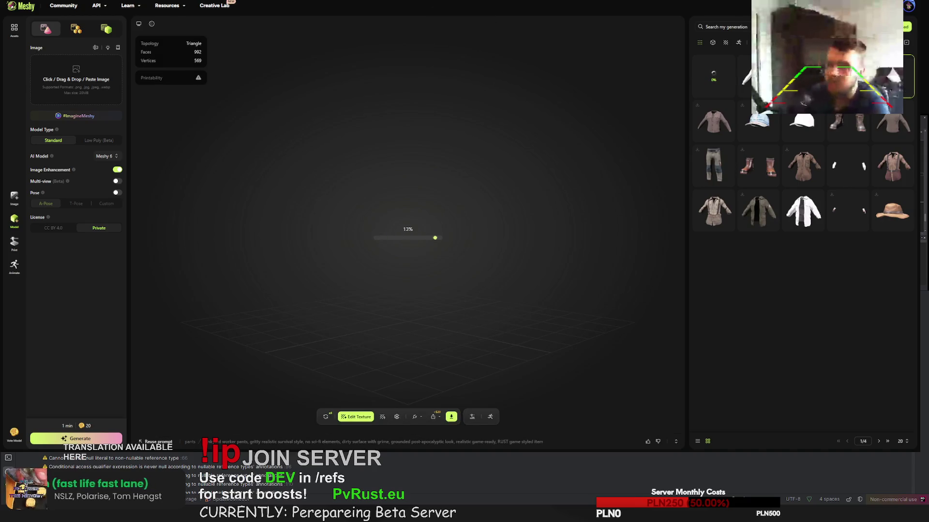
Download the green cargo pants as fbx, then switch to the engineer gloves model
{"action": "mouse_move", "coordinate": [464, 209]}
{"action": "left_mouse_down"}
{"action": "mouse_move", "coordinate": [410, 194]}
{"action": "mouse_move", "coordinate": [508, 172]}
{"action": "mouse_move", "coordinate": [556, 187]}
{"action": "mouse_move", "coordinate": [356, 193]}
{"action": "mouse_move", "coordinate": [397, 176]}
{"action": "mouse_move", "coordinate": [273, 180]}
{"action": "mouse_move", "coordinate": [417, 190]}
{"action": "mouse_move", "coordinate": [456, 203]}
{"action": "mouse_move", "coordinate": [495, 193]}
{"action": "mouse_move", "coordinate": [558, 200]}
{"action": "mouse_move", "coordinate": [461, 186]}
{"action": "left_mouse_up"}
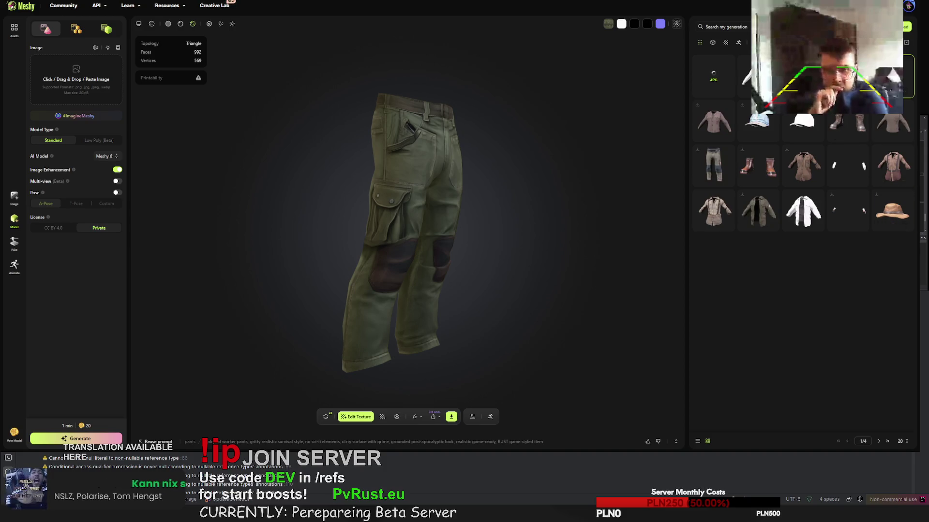
{"action": "left_click", "coordinate": [450, 417]}
{"action": "left_click", "coordinate": [459, 392]}
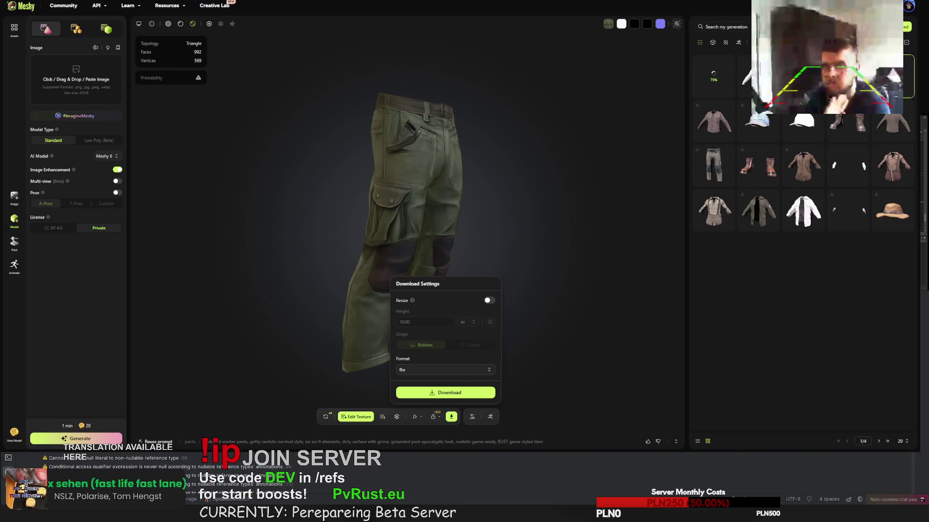
{"action": "left_click", "coordinate": [747, 77]}
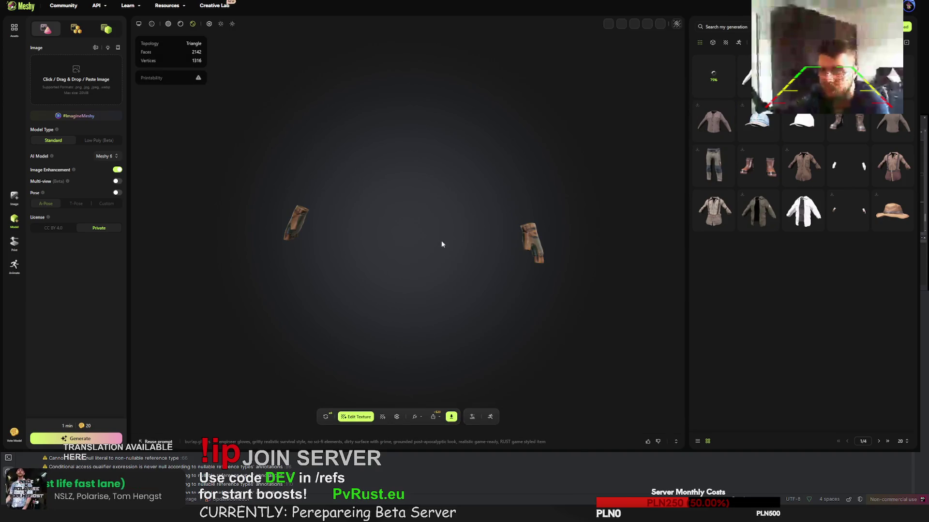
Retry the fingerless gloves' texture generation
{"action": "mouse_move", "coordinate": [431, 256]}
{"action": "left_mouse_down"}
{"action": "mouse_move", "coordinate": [373, 250]}
{"action": "mouse_move", "coordinate": [527, 242]}
{"action": "mouse_move", "coordinate": [468, 236]}
{"action": "mouse_move", "coordinate": [386, 269]}
{"action": "mouse_move", "coordinate": [435, 247]}
{"action": "left_mouse_up"}
{"action": "left_click", "coordinate": [327, 417]}
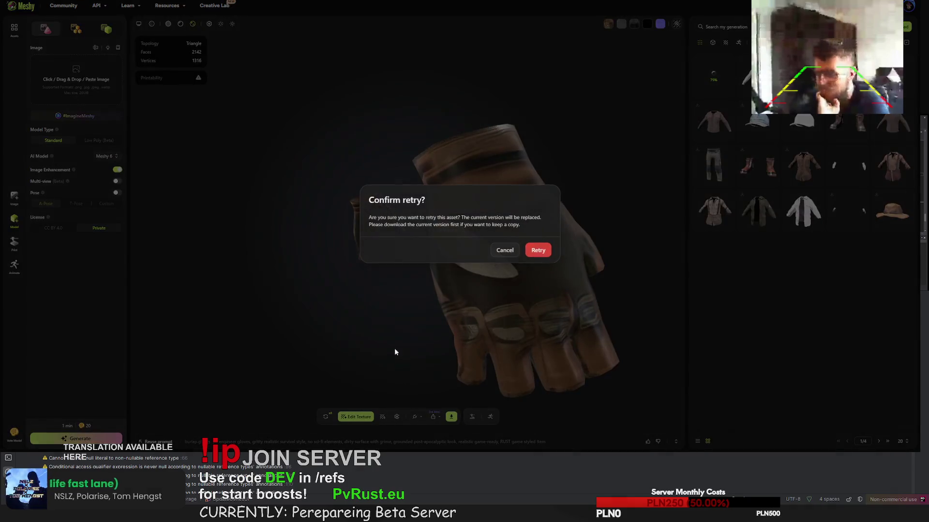
{"action": "left_click", "coordinate": [547, 255]}
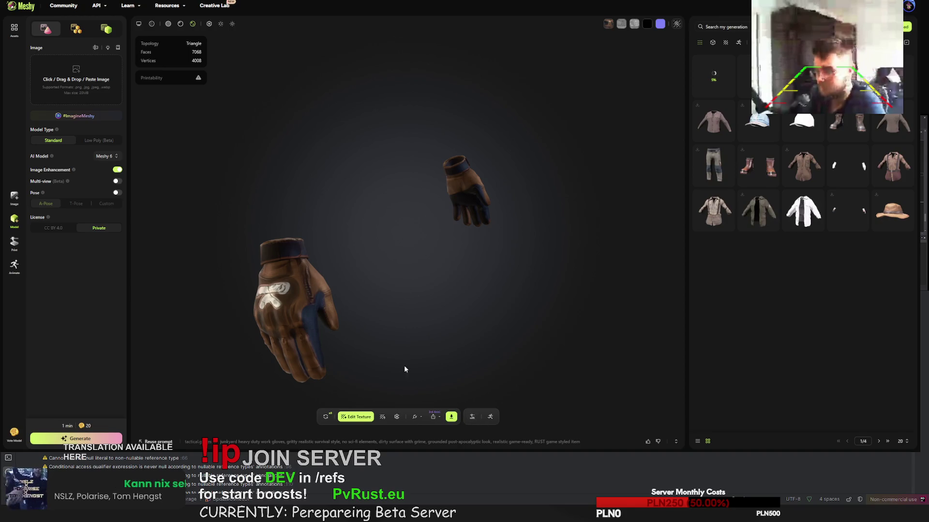
Download the gloves model, then open the worker hoodie
{"action": "scroll", "coordinate": [400, 319], "scroll_direction": "up", "scroll_amount": 5}
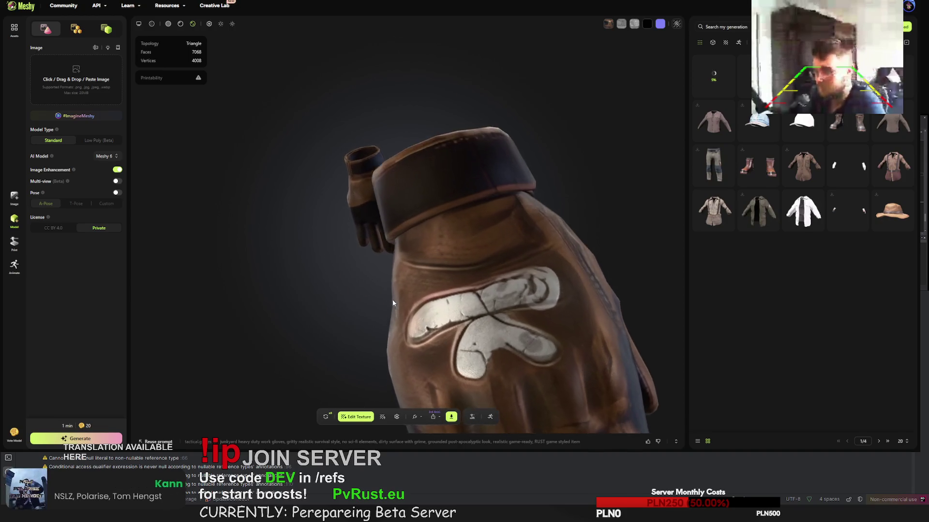
{"action": "scroll", "coordinate": [416, 309], "scroll_direction": "down", "scroll_amount": 5}
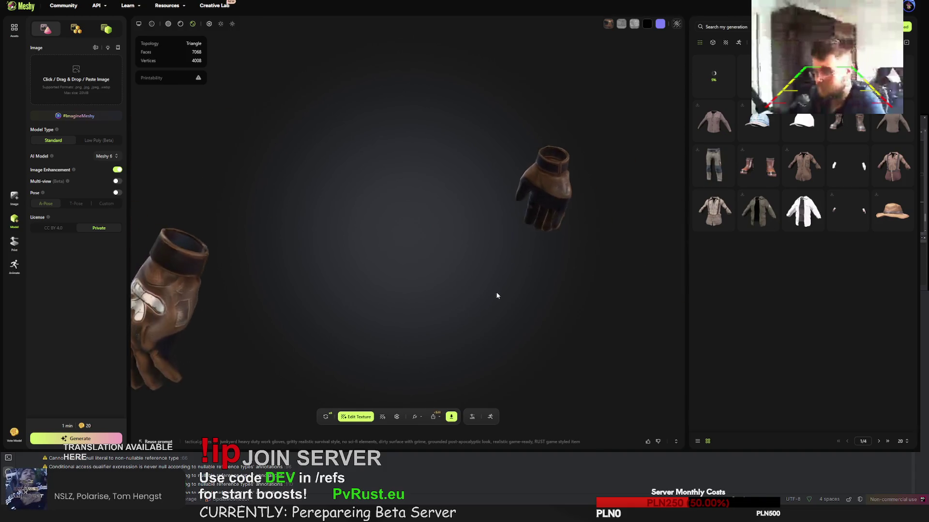
{"action": "left_click", "coordinate": [451, 416]}
{"action": "left_click", "coordinate": [455, 392]}
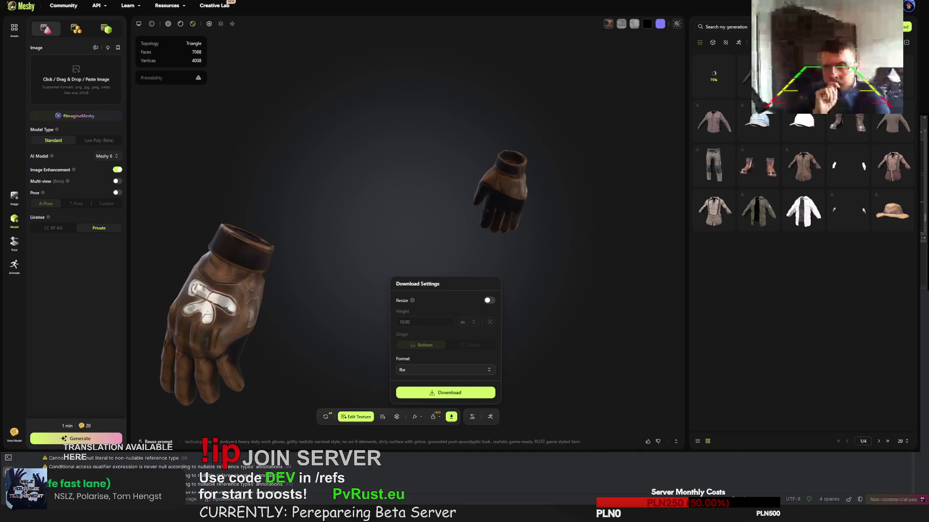
{"action": "left_click", "coordinate": [754, 75]}
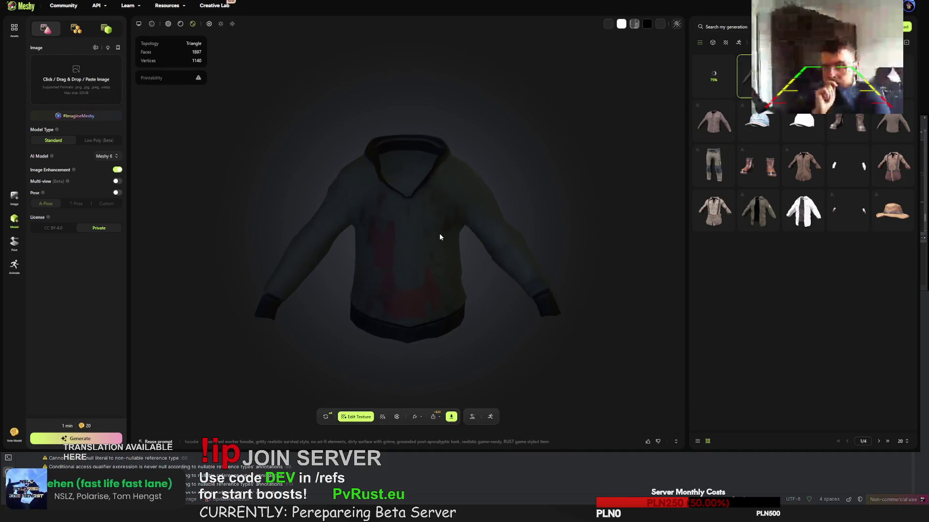
Retry the bloodstained worker hoodie's texture generation
{"action": "left_click_drag", "start_coordinate": [488, 230], "coordinate": [423, 233]}
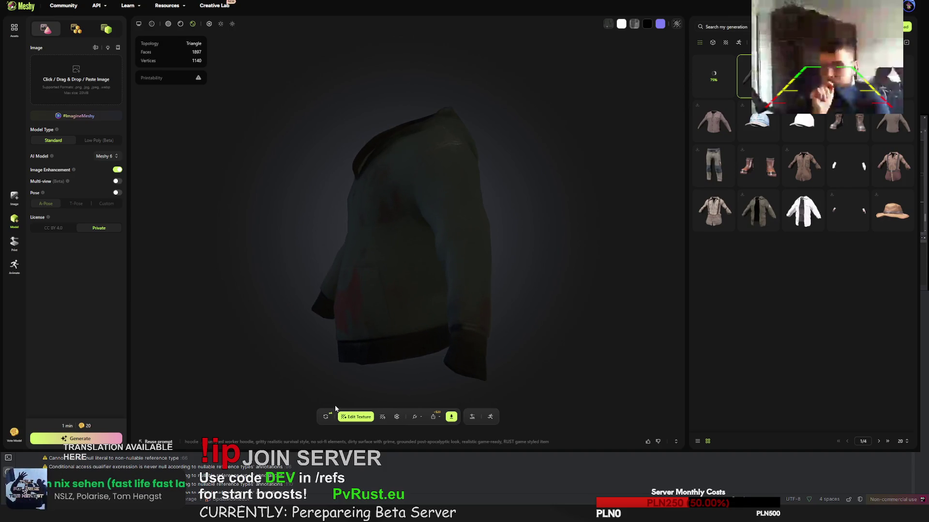
{"action": "left_click", "coordinate": [325, 416]}
{"action": "left_click", "coordinate": [538, 256]}
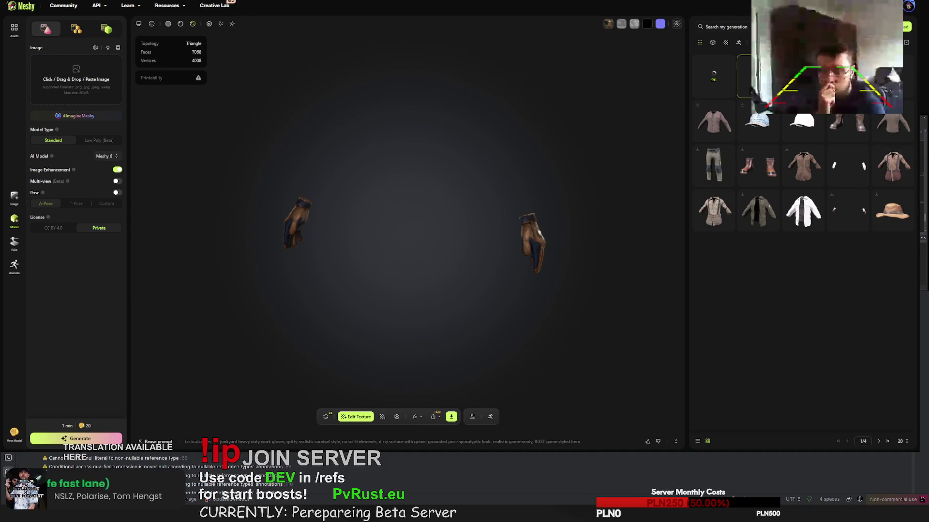
Show the in-progress hoodie generation, then reopen the Upload your own model dialog
{"action": "left_click", "coordinate": [716, 71]}
{"action": "left_click", "coordinate": [716, 69]}
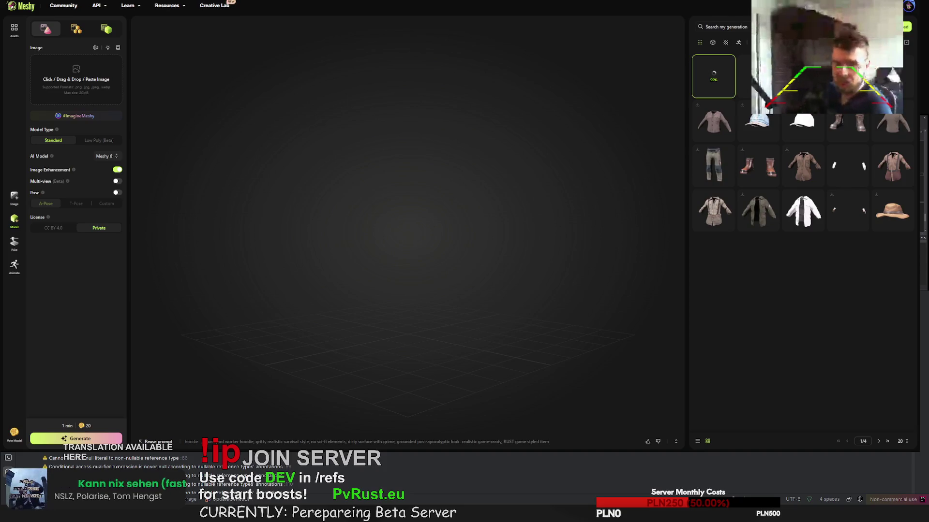
{"action": "left_click", "coordinate": [906, 26]}
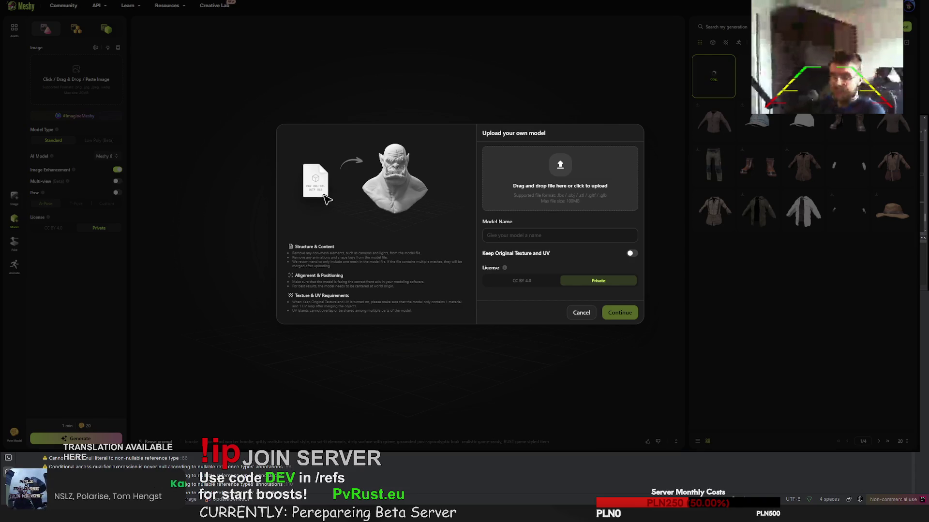
Upload coffeecan helmet and roadsign.jacket (suffix trimmed), both keeping original texture and UVs
{"action": "left_click", "coordinate": [632, 254]}
{"action": "left_click", "coordinate": [619, 313]}
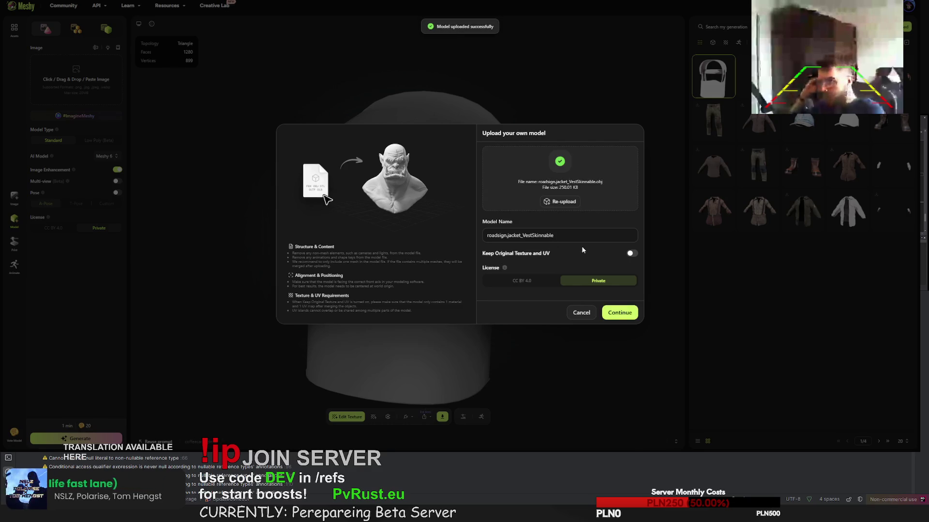
{"action": "key", "text": "BackSpace"}
{"action": "left_click", "coordinate": [631, 253]}
{"action": "left_click", "coordinate": [626, 313]}
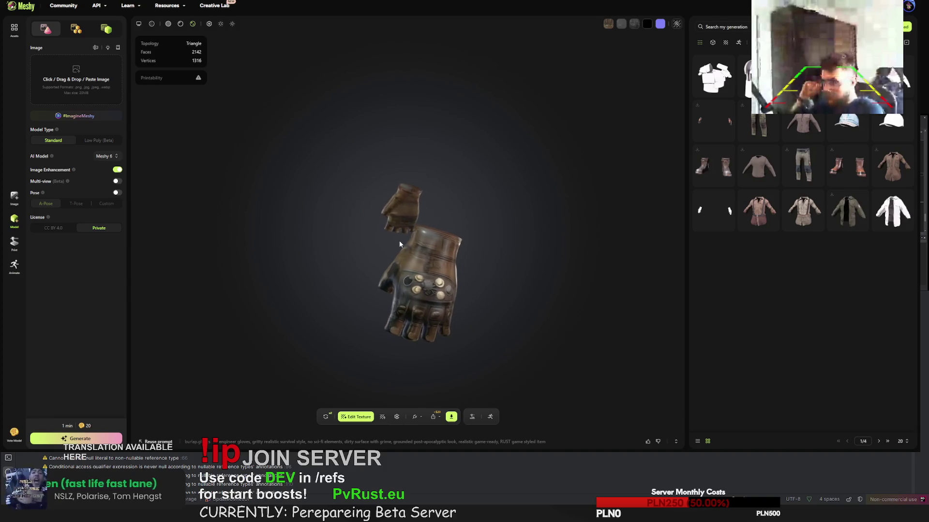
Download the fingerless leather gloves as fbx, then start another model upload
{"action": "left_click_drag", "start_coordinate": [399, 241], "coordinate": [375, 240]}
{"action": "left_click_drag", "start_coordinate": [362, 242], "coordinate": [216, 249]}
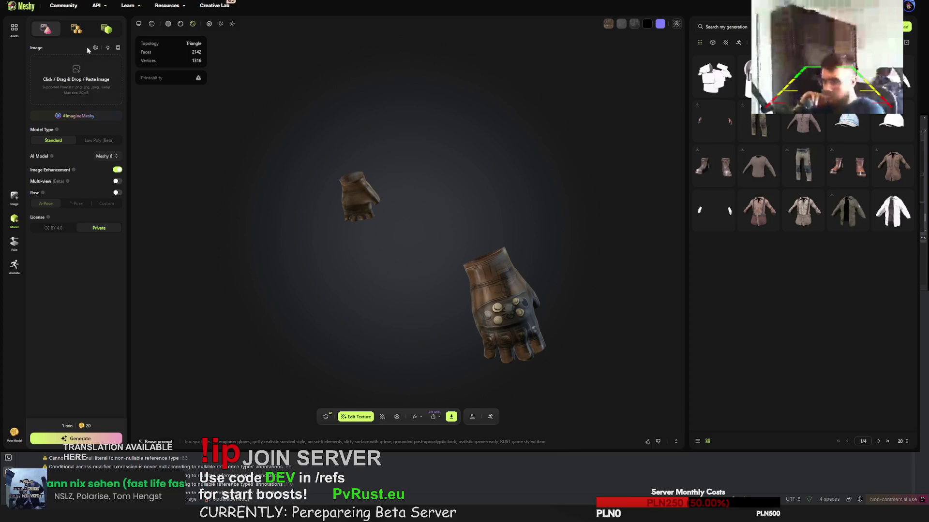
{"action": "left_click", "coordinate": [451, 417]}
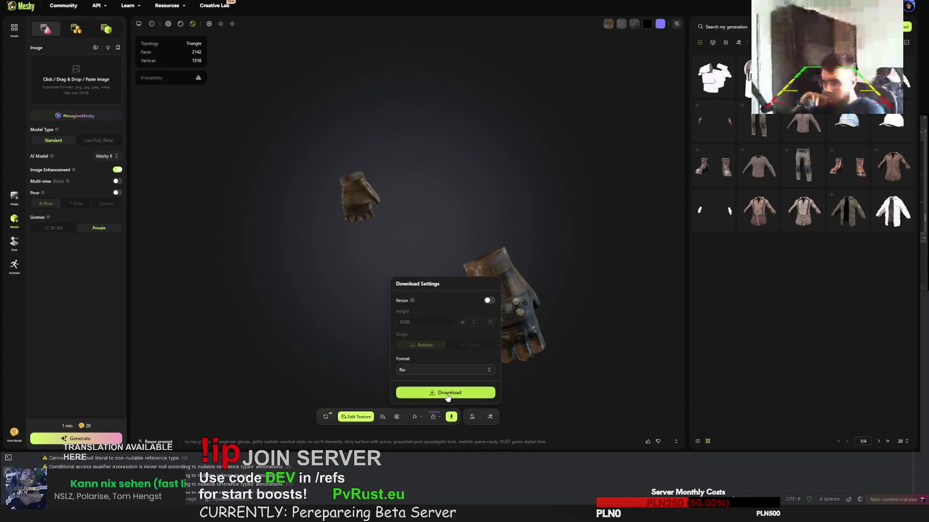
{"action": "left_click", "coordinate": [449, 394]}
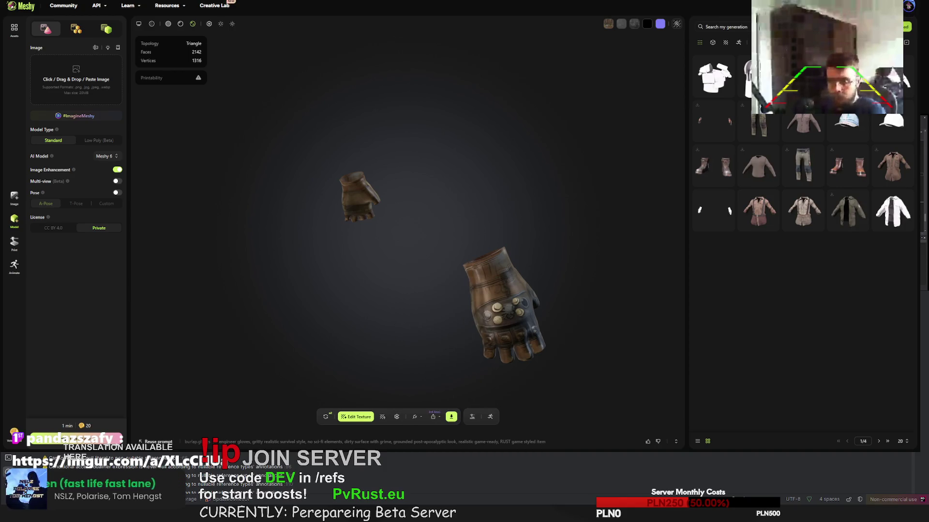
{"action": "left_click", "coordinate": [907, 27]}
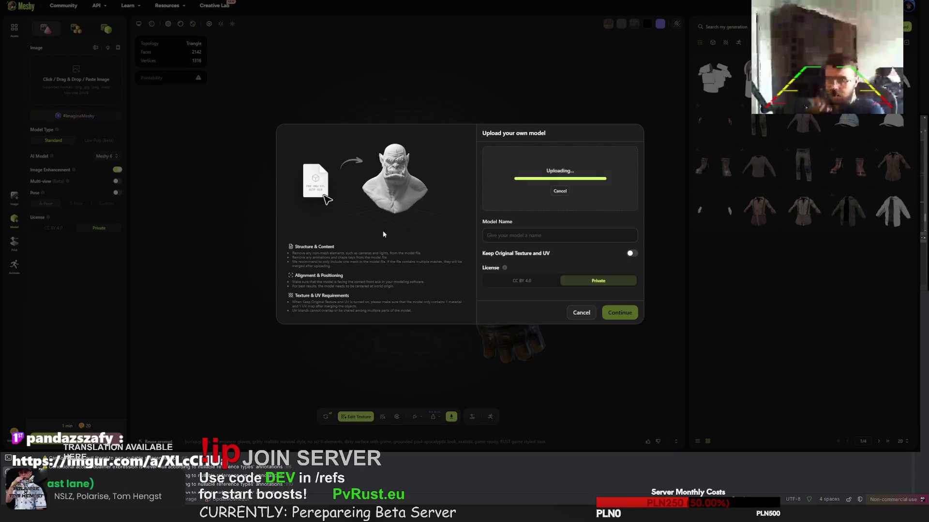
Upload the roadsign skirt without its _Skirt_Skinnable suffix, keeping original texture and UVs
{"action": "left_click_drag", "start_coordinate": [551, 236], "coordinate": [514, 237]}
{"action": "key", "text": "BackSpace"}
{"action": "left_click", "coordinate": [630, 253]}
{"action": "left_click", "coordinate": [618, 312]}
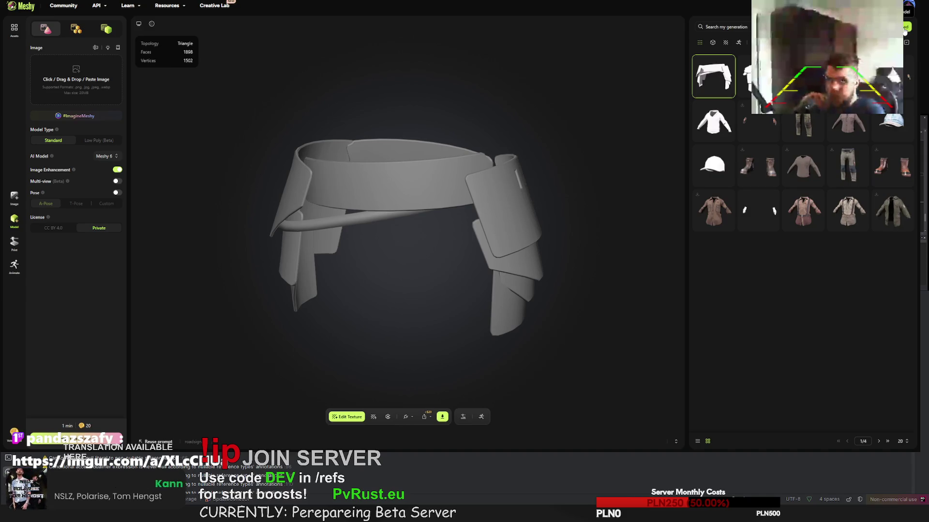
Upload roadsign.gloves, keeping its original texture and UVs
{"action": "left_click", "coordinate": [906, 26]}
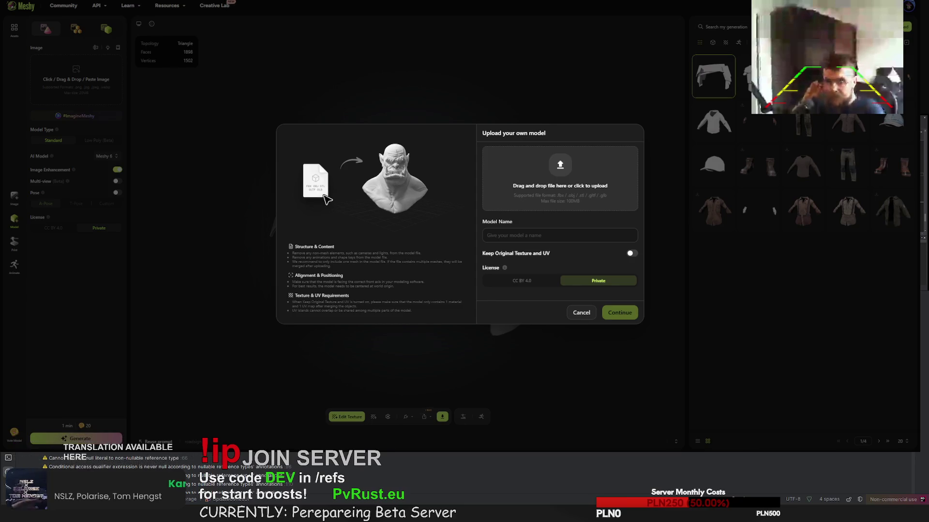
{"action": "left_click", "coordinate": [631, 253]}
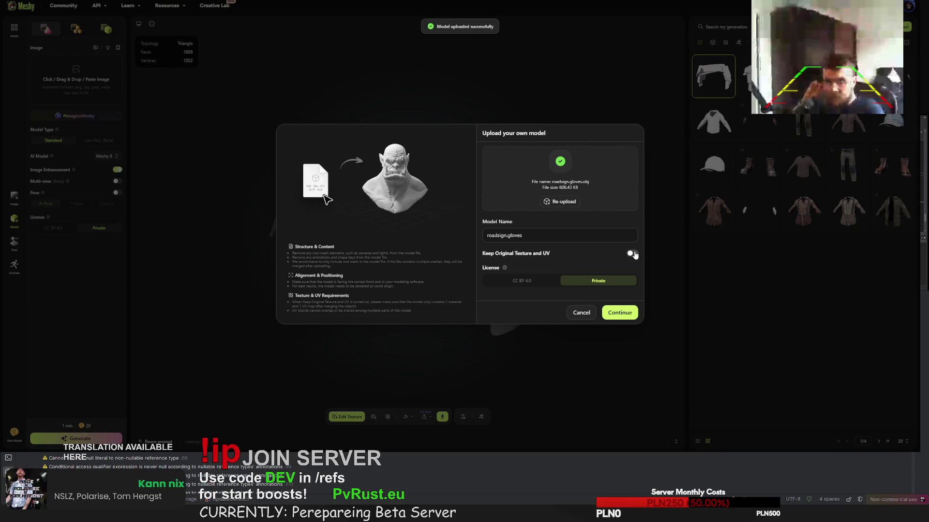
{"action": "left_click", "coordinate": [619, 313]}
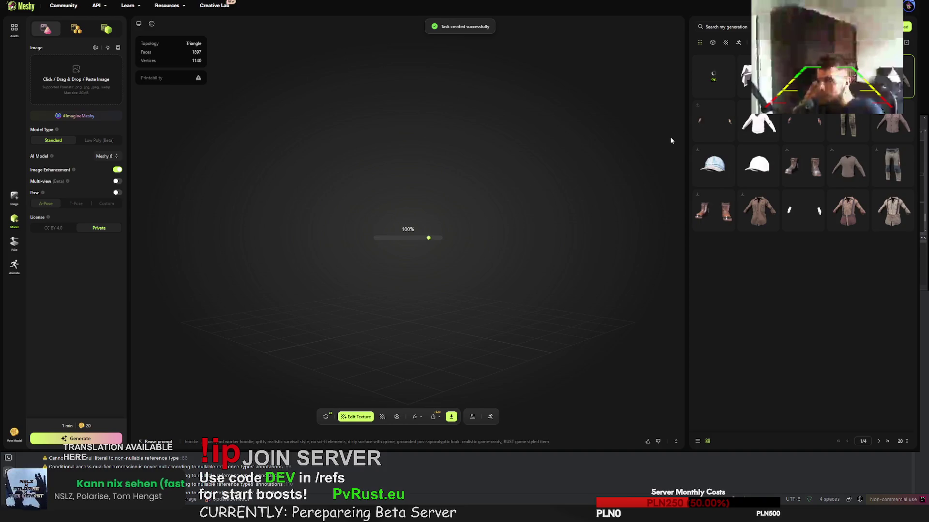
Inspect the green bloodstained hoodie from side and back, then download it
{"action": "left_click_drag", "start_coordinate": [395, 231], "coordinate": [483, 220]}
{"action": "scroll", "coordinate": [387, 198], "scroll_direction": "up", "scroll_amount": 10}
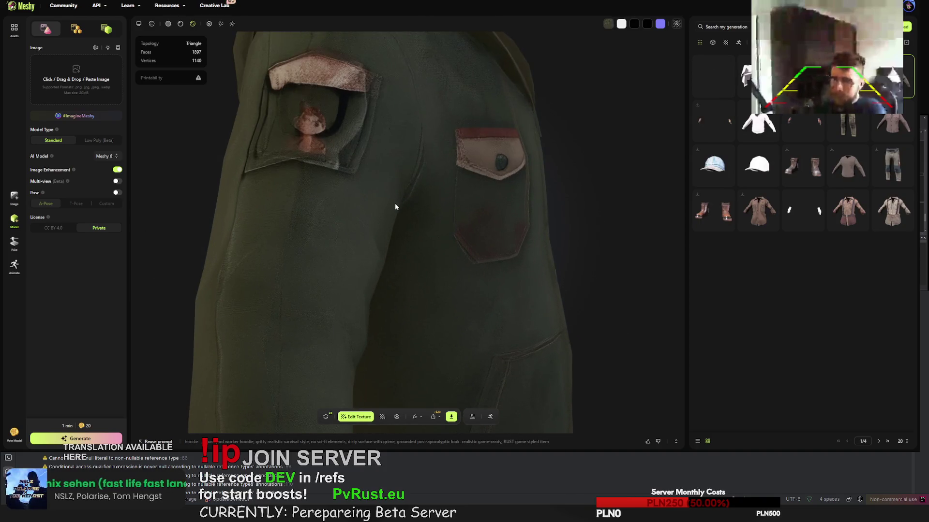
{"action": "mouse_move", "coordinate": [390, 166]}
{"action": "left_mouse_down"}
{"action": "mouse_move", "coordinate": [530, 169]}
{"action": "mouse_move", "coordinate": [433, 218]}
{"action": "mouse_move", "coordinate": [466, 197]}
{"action": "mouse_move", "coordinate": [420, 201]}
{"action": "mouse_move", "coordinate": [500, 217]}
{"action": "mouse_move", "coordinate": [480, 231]}
{"action": "mouse_move", "coordinate": [460, 227]}
{"action": "mouse_move", "coordinate": [536, 221]}
{"action": "mouse_move", "coordinate": [448, 207]}
{"action": "mouse_move", "coordinate": [479, 334]}
{"action": "left_mouse_up"}
{"action": "scroll", "coordinate": [529, 166], "scroll_direction": "down", "scroll_amount": 5}
{"action": "scroll", "coordinate": [501, 216], "scroll_direction": "up", "scroll_amount": 5}
{"action": "scroll", "coordinate": [536, 221], "scroll_direction": "down", "scroll_amount": 3}
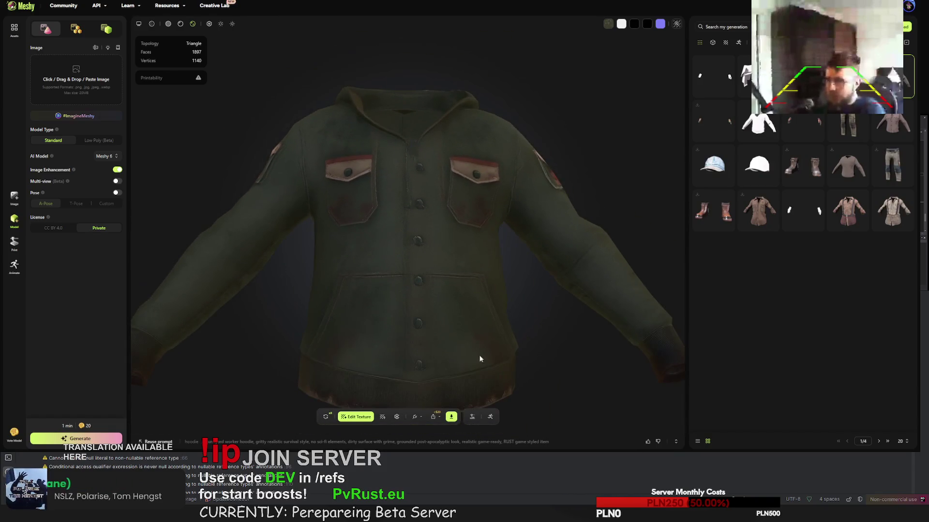
{"action": "left_click", "coordinate": [448, 418]}
{"action": "left_click", "coordinate": [448, 394]}
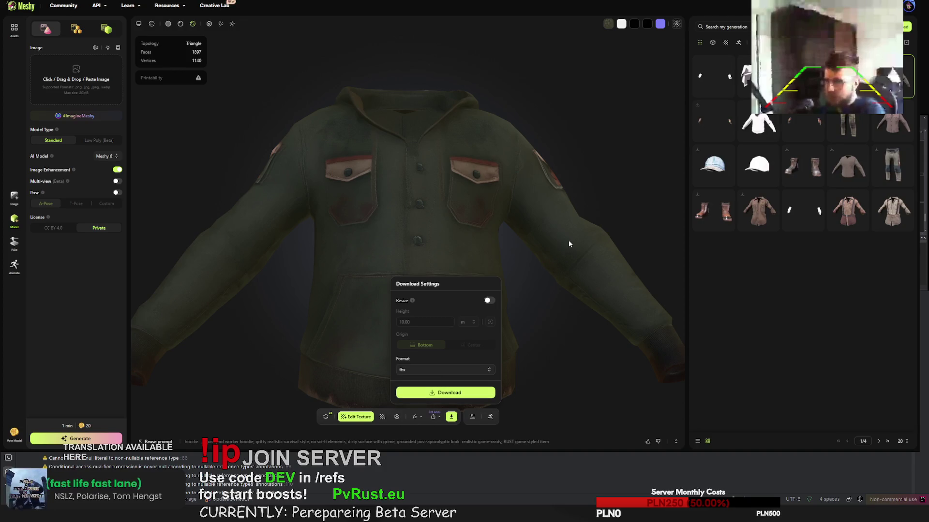
Retry the hoodie's texture, replacing its current version
{"action": "left_click", "coordinate": [326, 417]}
{"action": "left_click", "coordinate": [536, 249]}
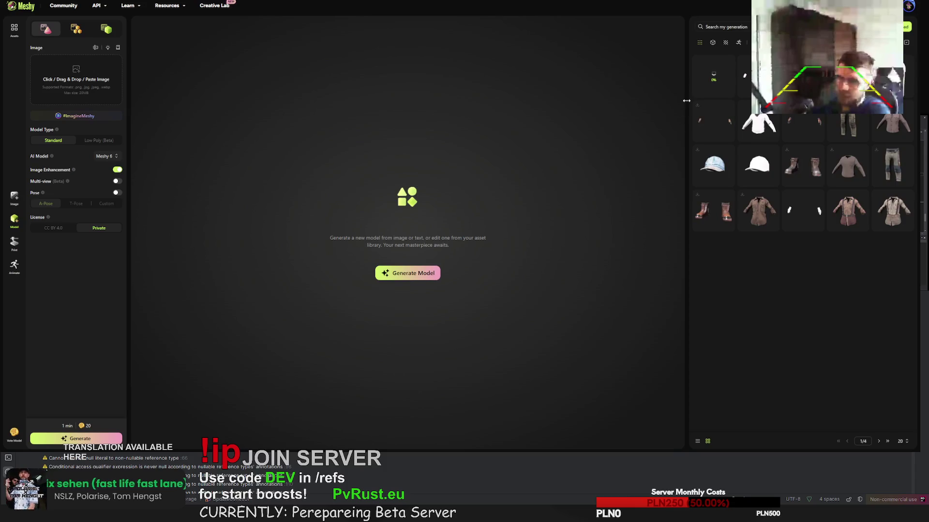
{"action": "mouse_move", "coordinate": [713, 122]}
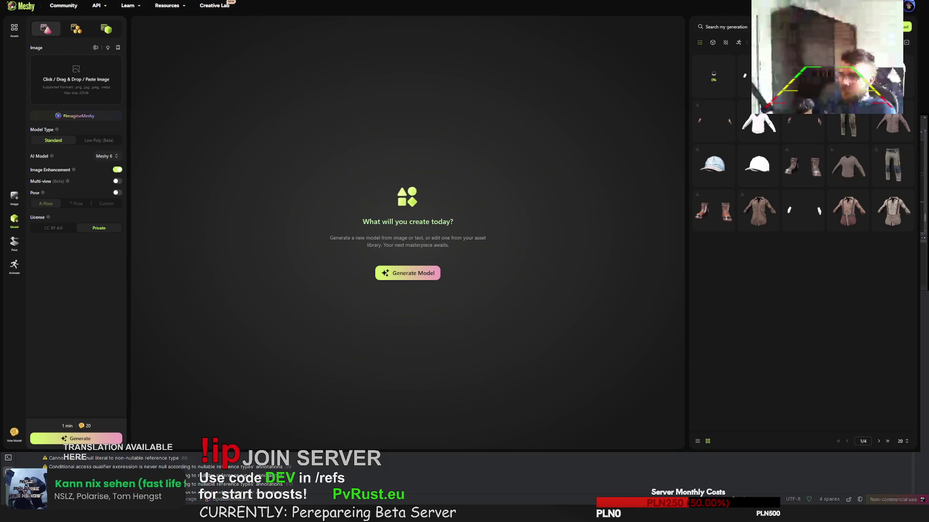
Select the pants' full texture prompt in its details, then open the untextured coffeecan.helmet
{"action": "left_click", "coordinate": [892, 76]}
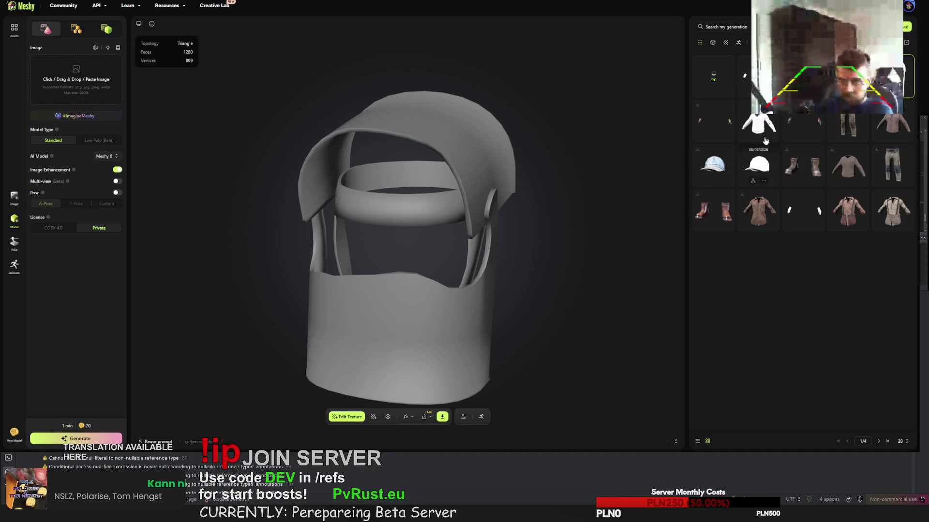
{"action": "left_click", "coordinate": [842, 116]}
{"action": "left_click", "coordinate": [464, 441]}
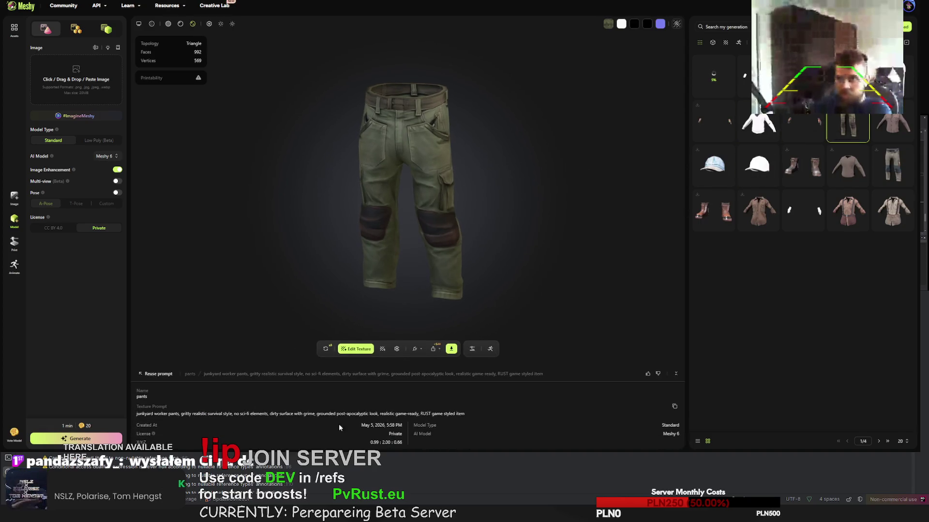
{"action": "triple_click", "coordinate": [156, 412]}
{"action": "left_click", "coordinate": [893, 76]}
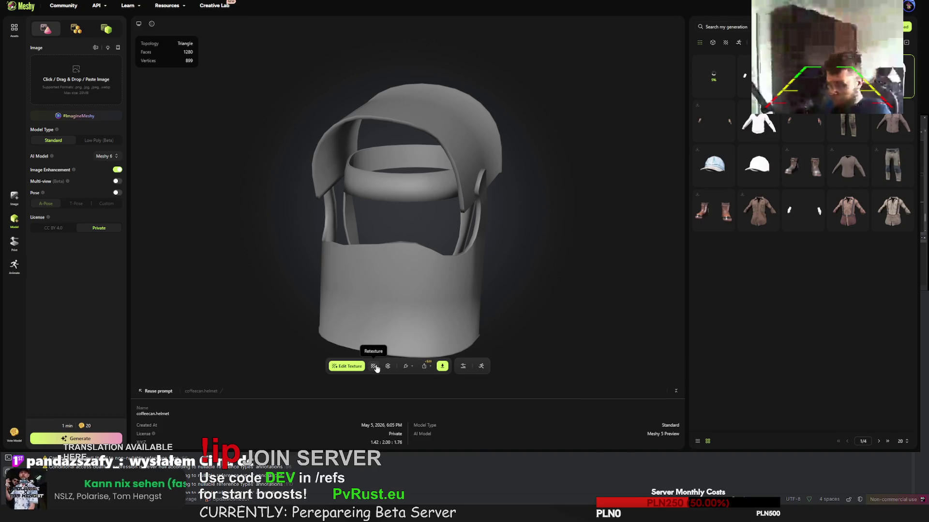
Paste the pants prompt for the helmet, reworded as zombie-apocalypse handmade armor of rusty metal sheets
{"action": "left_click", "coordinate": [376, 369]}
{"action": "left_click", "coordinate": [353, 230]}
{"action": "key", "text": "ctrl+v"}
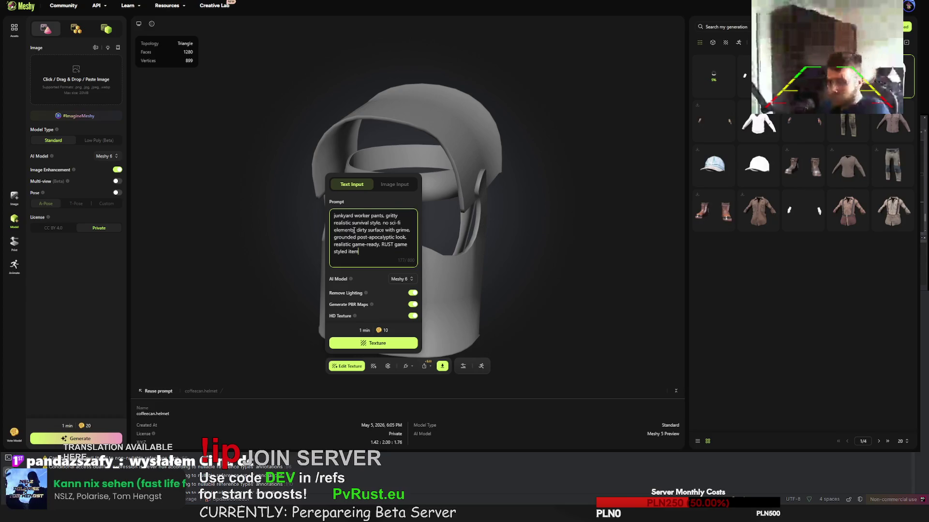
{"action": "left_click_drag", "start_coordinate": [333, 215], "coordinate": [384, 216]}
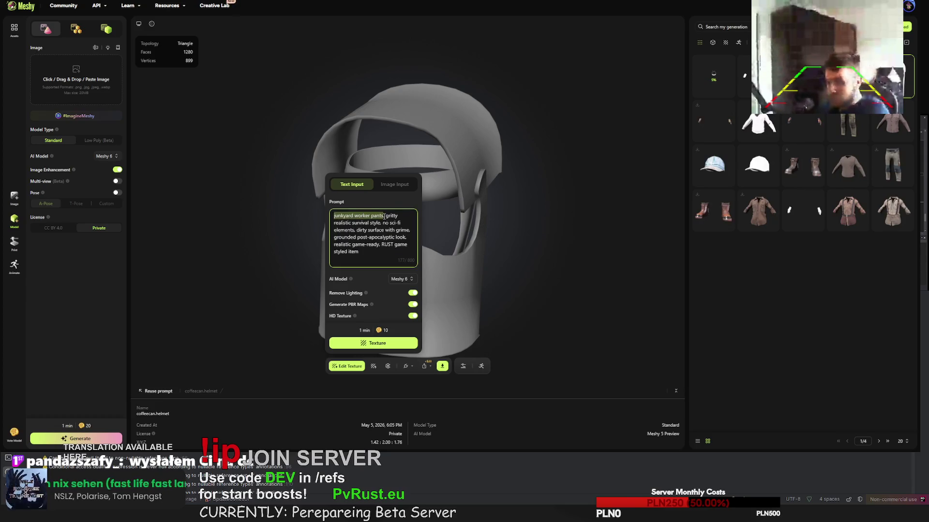
{"action": "type", "text": "zombie apocal"}
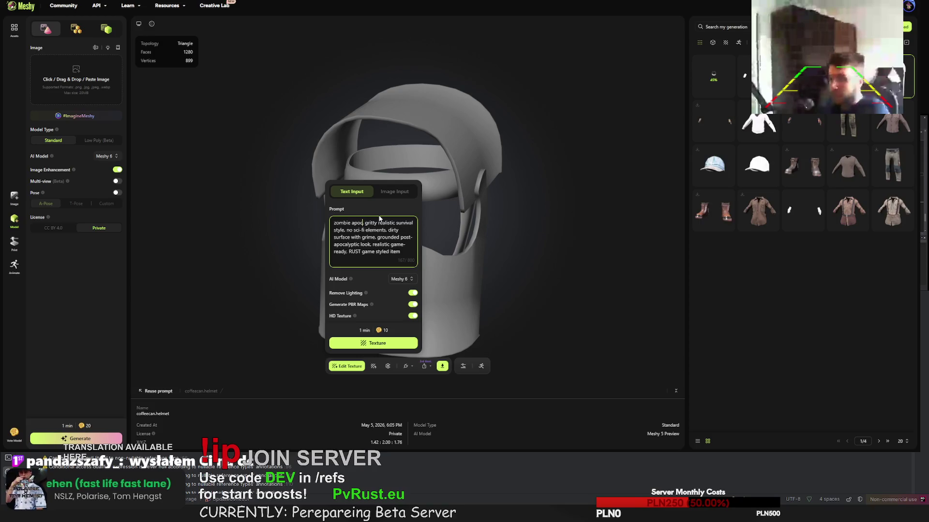
{"action": "type", "text": "ypse"}
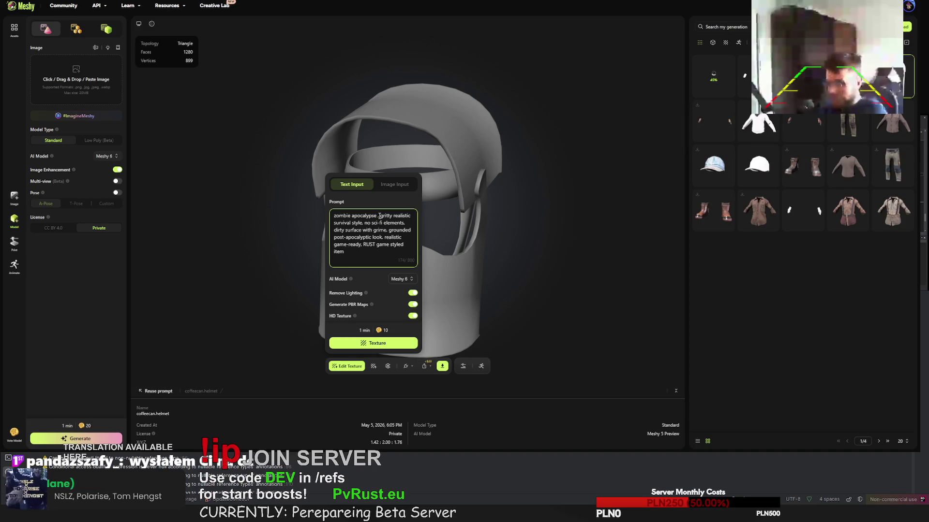
{"action": "type", "text": "handmade,"}
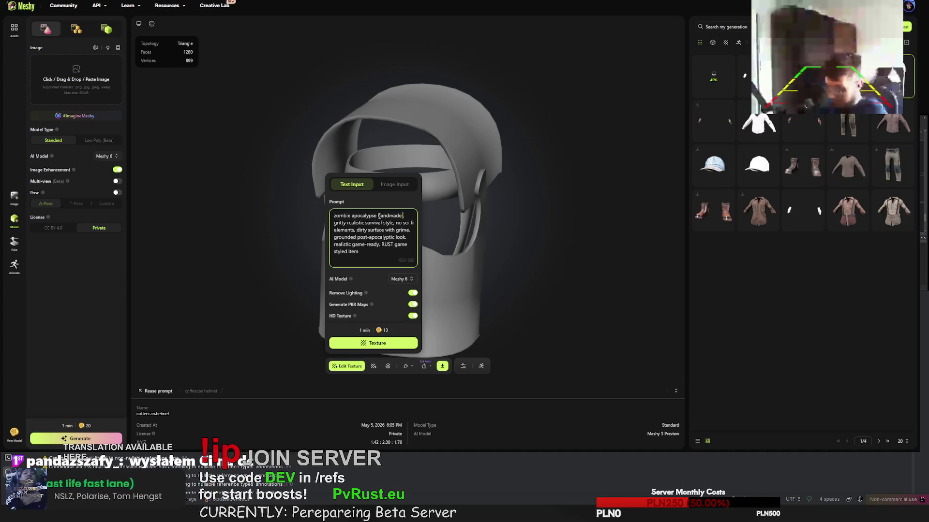
{"action": "type", "text": "metal"}
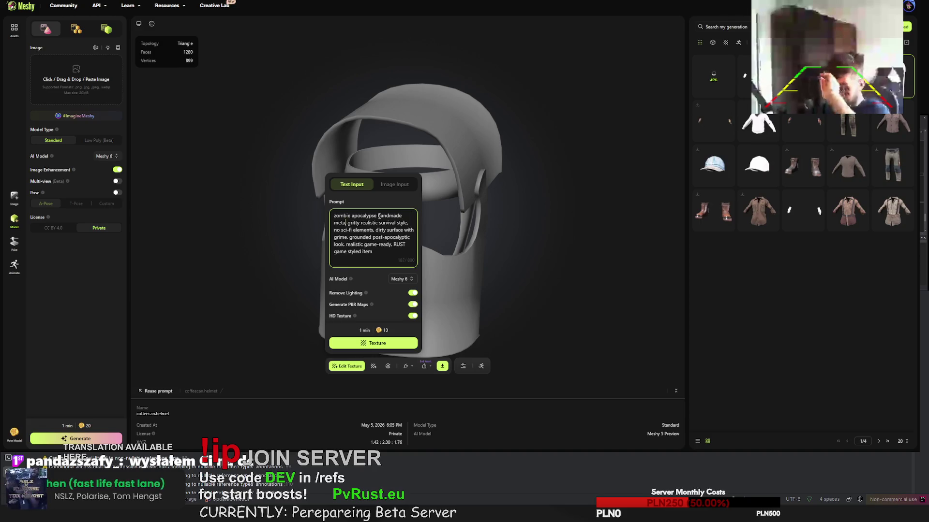
{"action": "type", "text": " armor ma"}
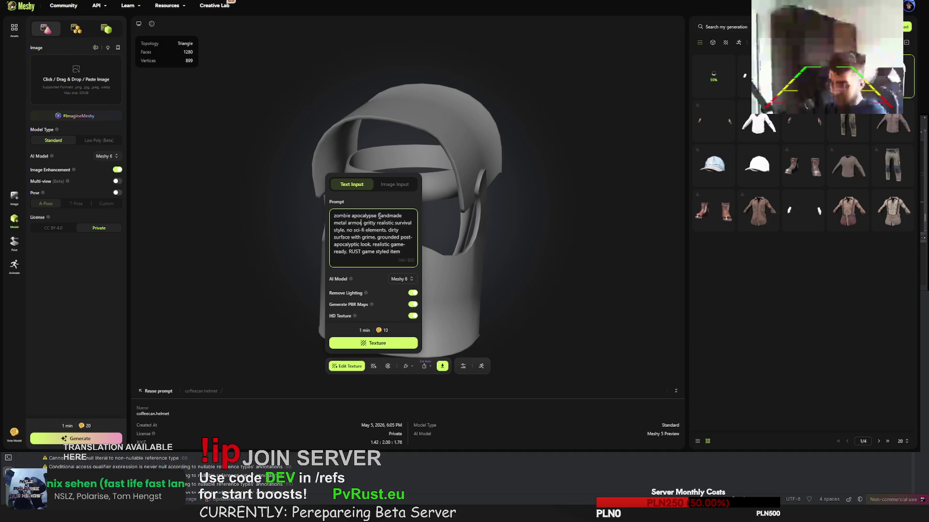
{"action": "type", "text": "de"}
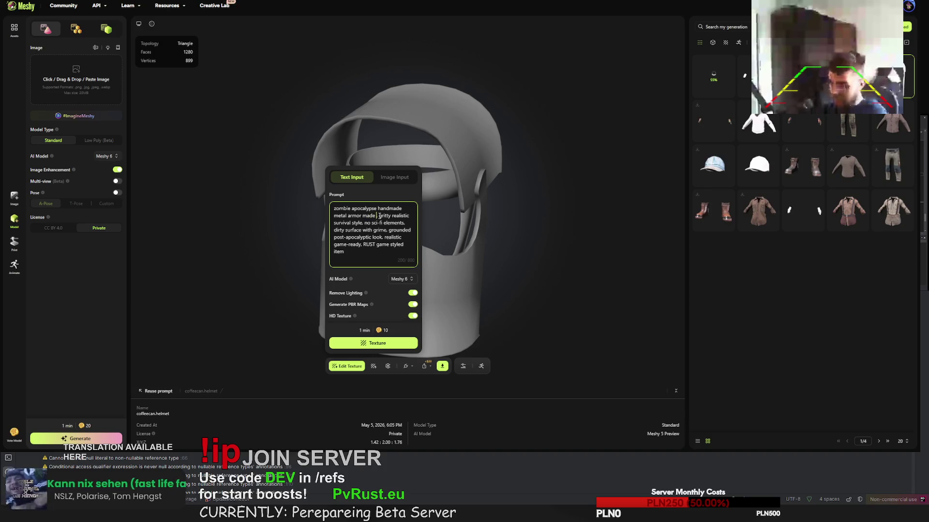
{"action": "key", "text": "BackSpace"}
{"action": "key", "text": "BackSpace"}
{"action": "key", "text": "BackSpace"}
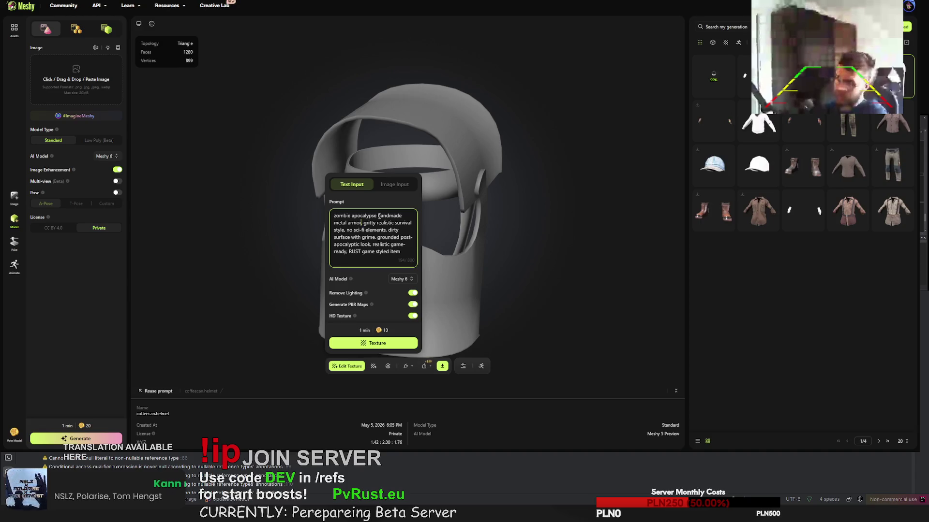
{"action": "type", "text": "r"}
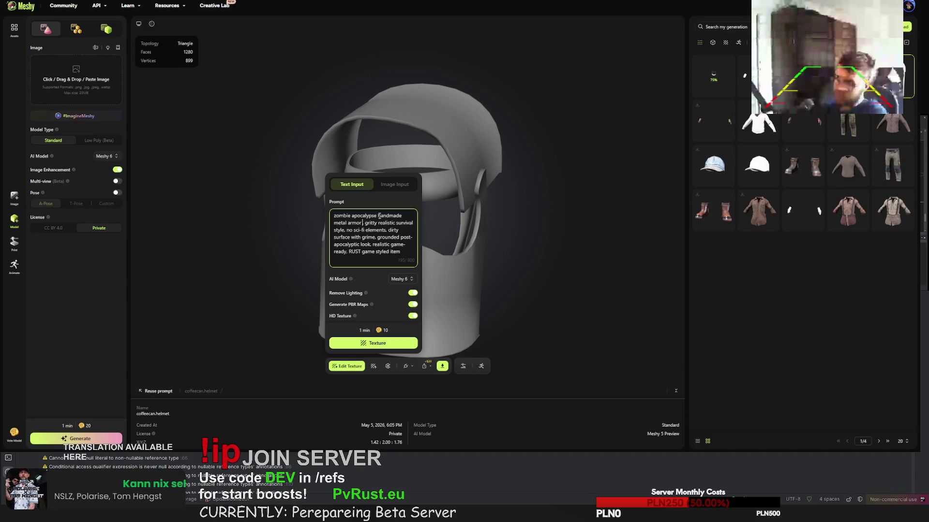
{"action": "type", "text": " made of rusty"}
{"action": "key", "text": "BackSpace"}
{"action": "key", "text": "BackSpace"}
{"action": "key", "text": "BackSpace"}
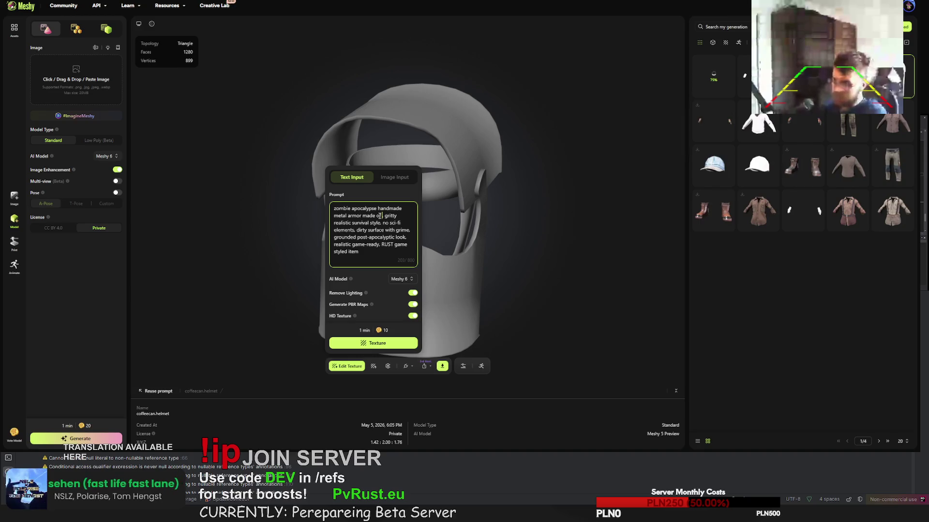
{"action": "type", "text": "little bit"}
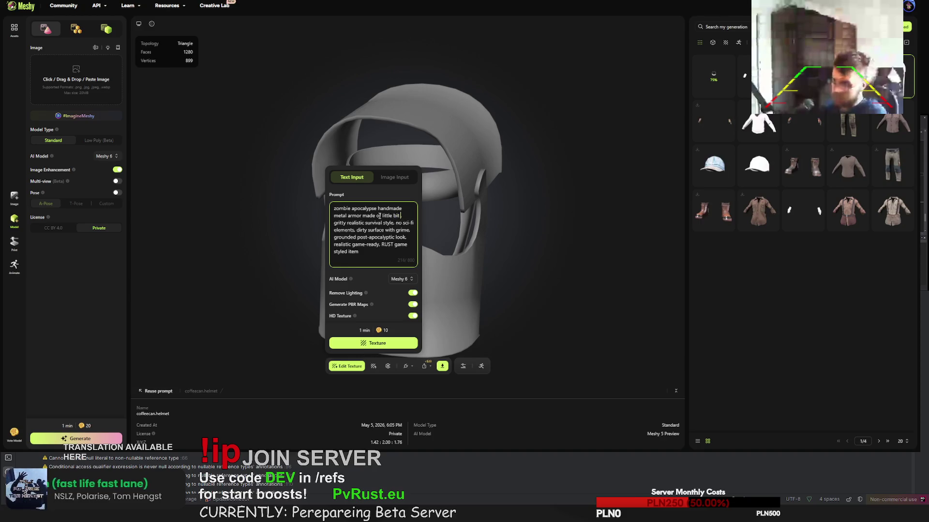
{"action": "type", "text": " rusty metal sheets,"}
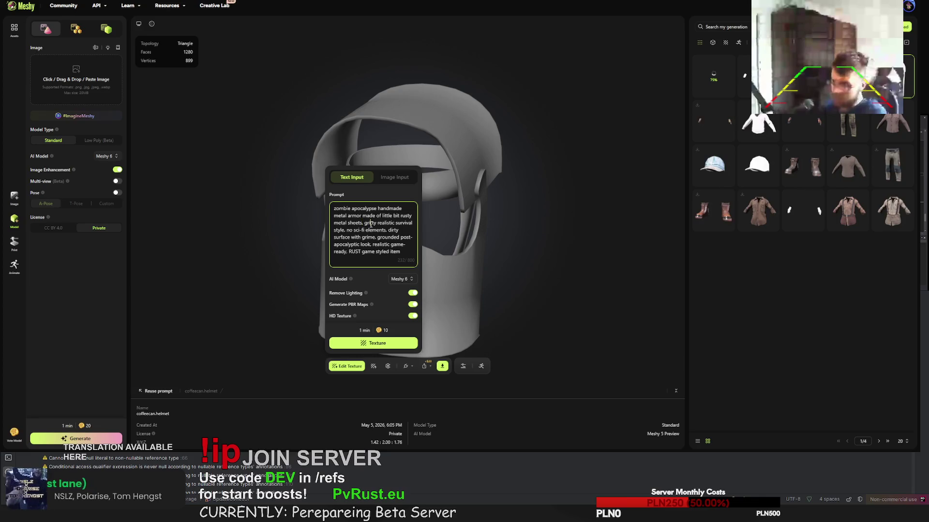
Add 'with dark leather wraps' to the prompt, select it all, and start texturing the helmet
{"action": "key", "text": "ctrl+a"}
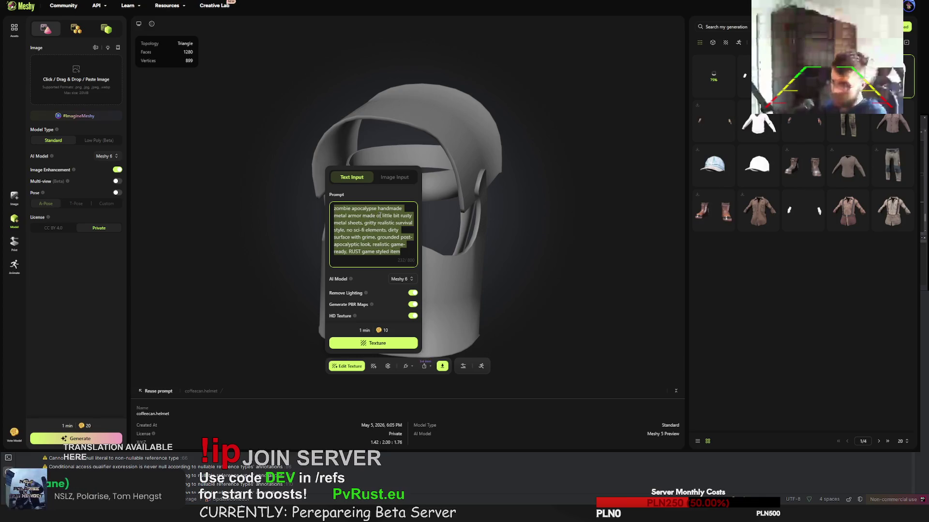
{"action": "left_click", "coordinate": [396, 210]}
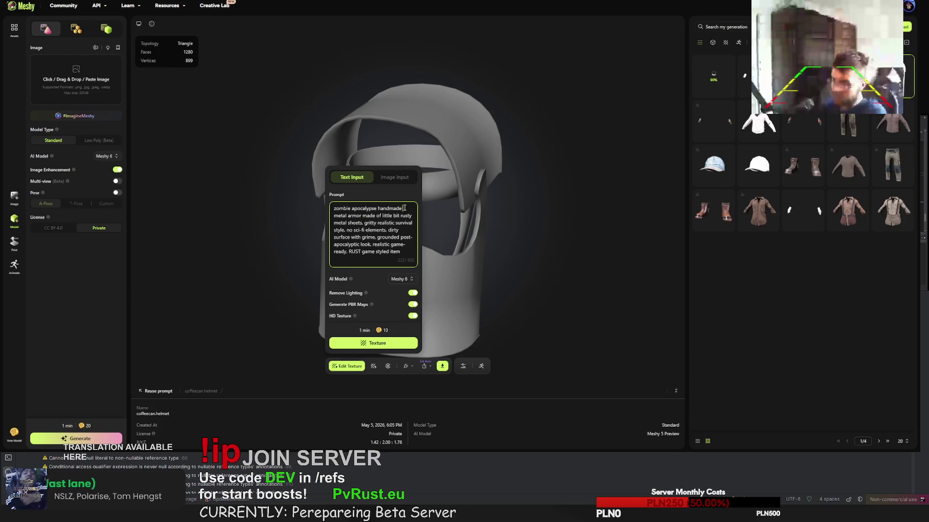
{"action": "key", "text": "ctrl+a"}
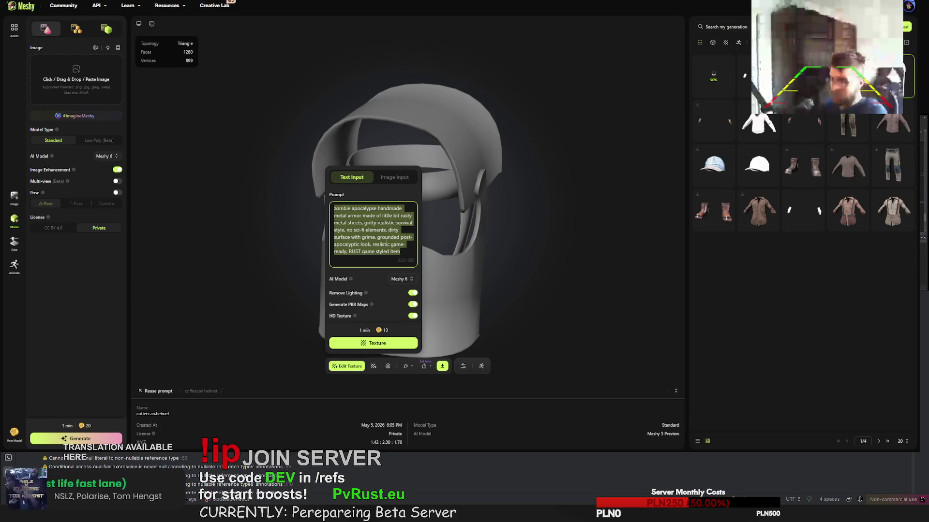
{"action": "left_click", "coordinate": [386, 237]}
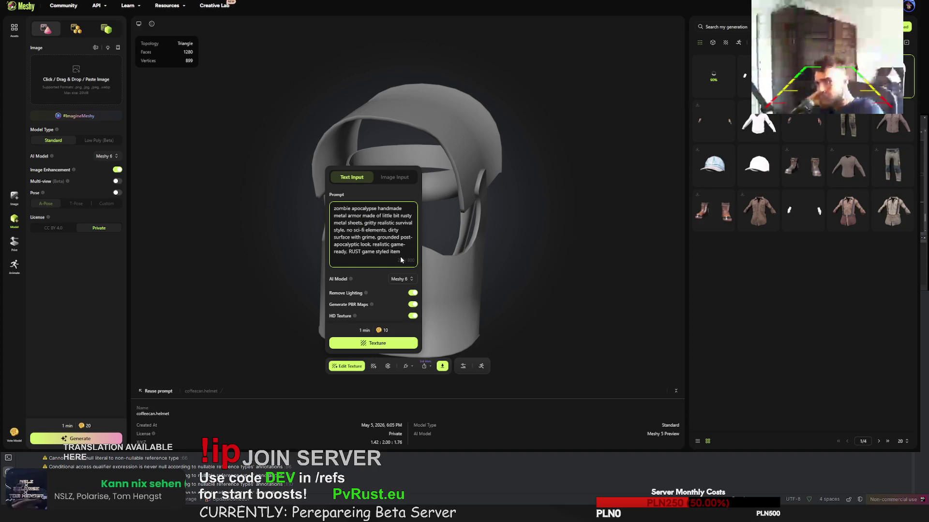
{"action": "type", "text": "with le"}
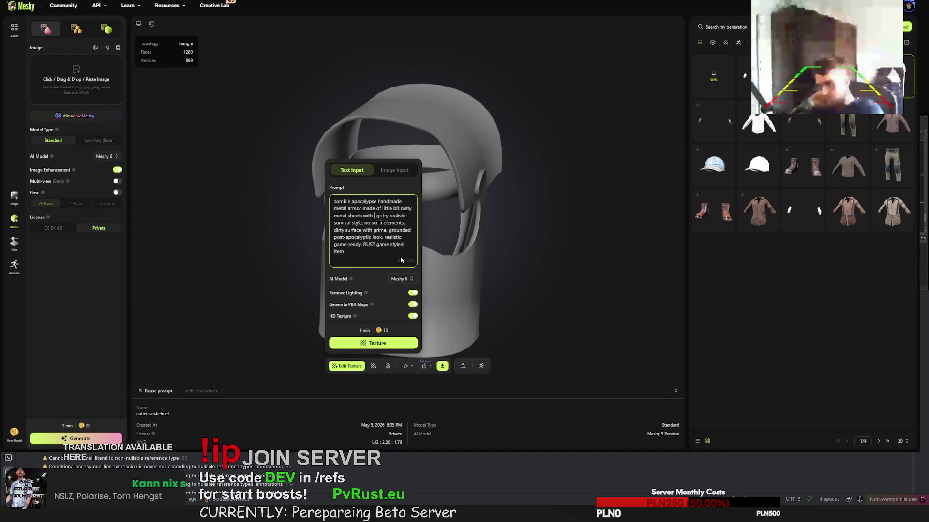
{"action": "key", "text": "BackSpace"}
{"action": "key", "text": "BackSpace"}
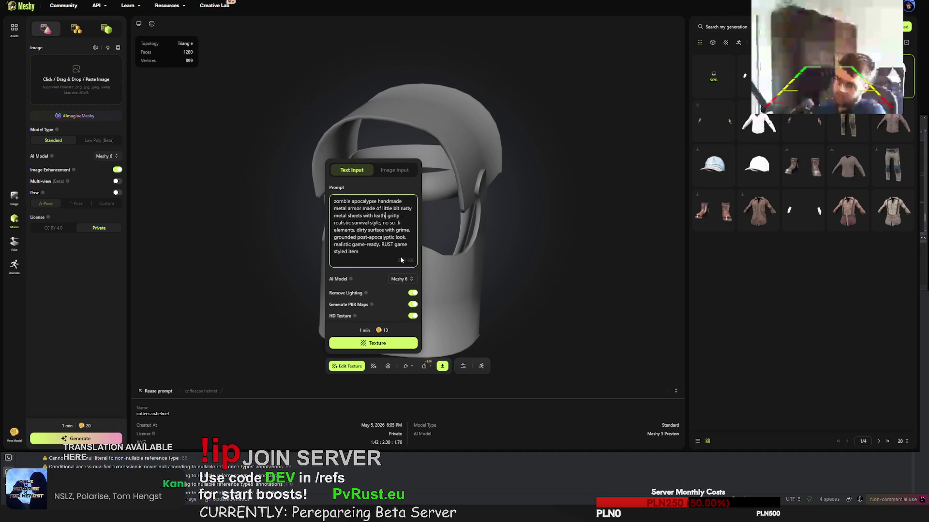
{"action": "type", "text": "dark leathe"}
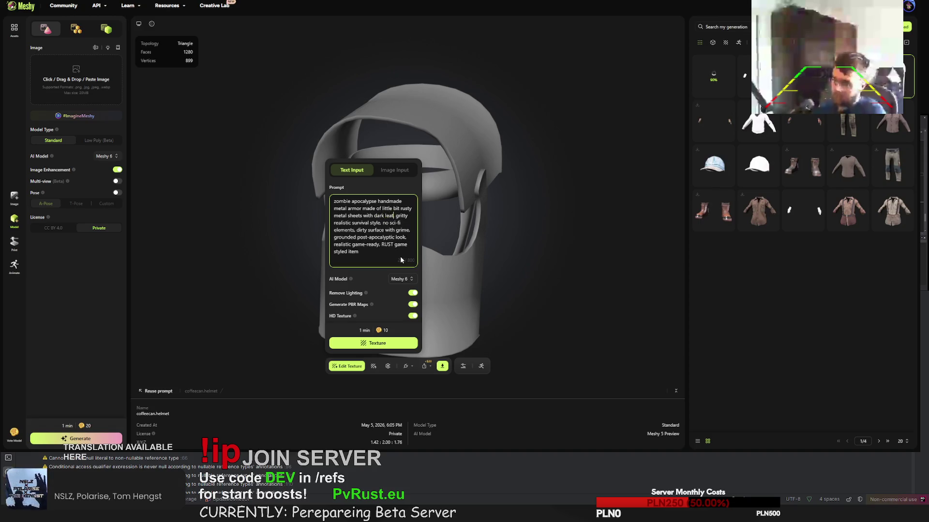
{"action": "type", "text": "r wraps"}
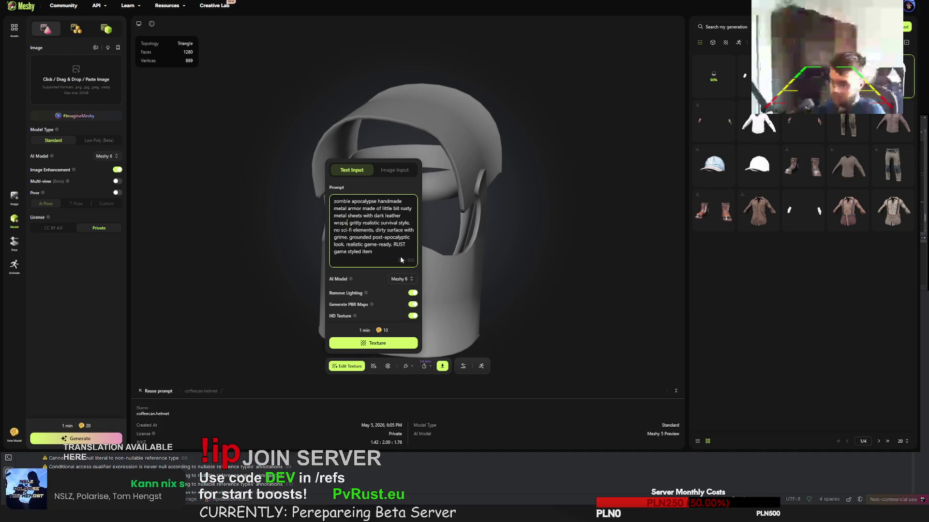
{"action": "key", "text": "ctrl+a"}
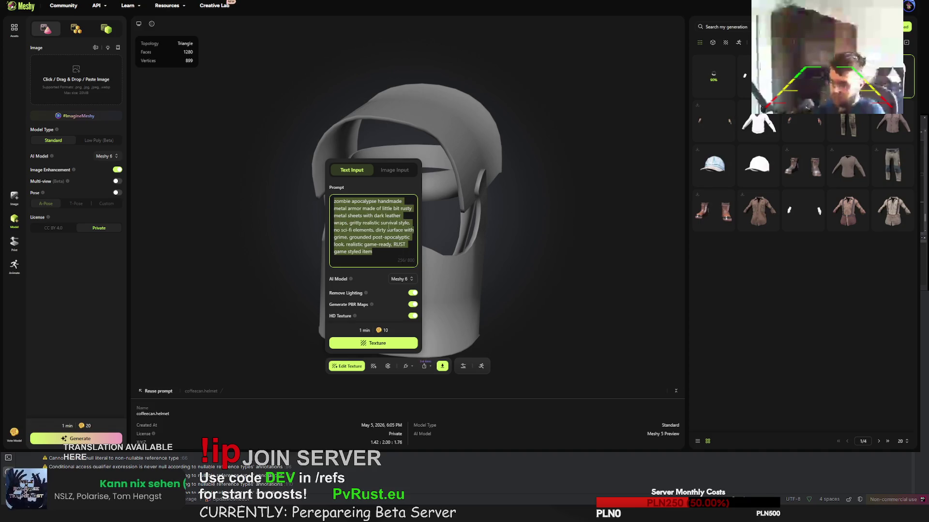
{"action": "left_click", "coordinate": [387, 229]}
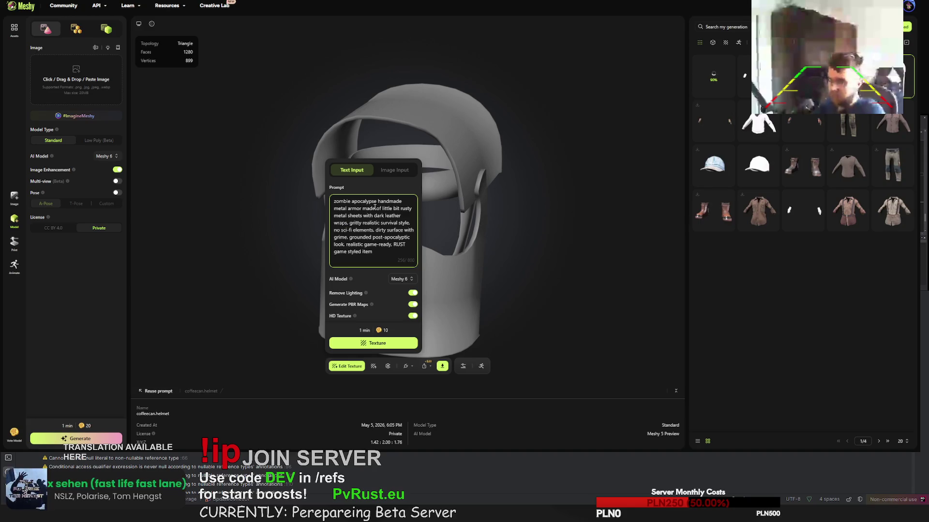
{"action": "left_click", "coordinate": [334, 209]}
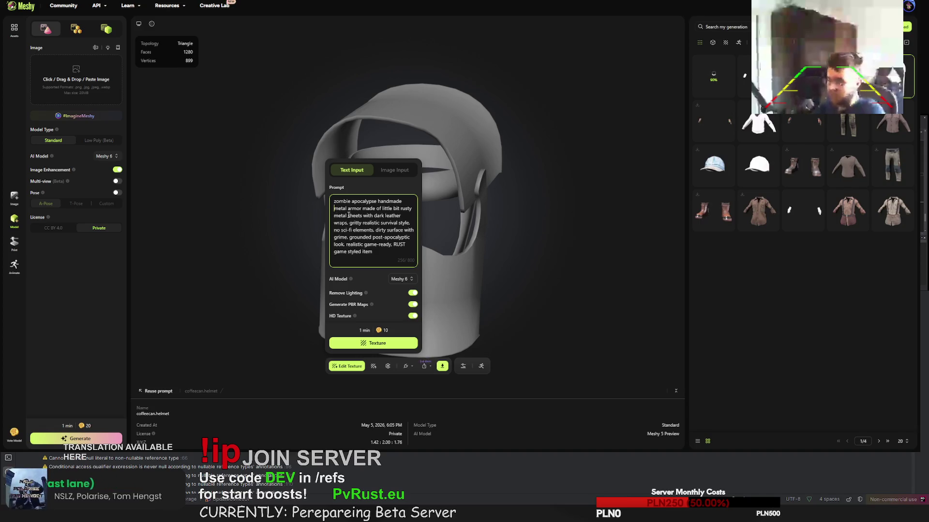
{"action": "key", "text": "ctrl+a"}
{"action": "left_click", "coordinate": [382, 344]}
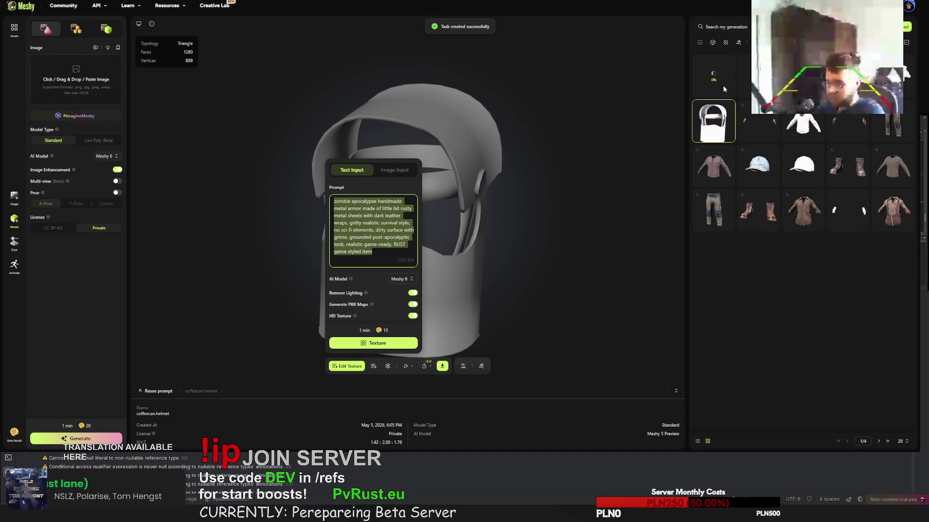
Open and inspect the green worker hoodie (1887 faces, 1140 vertices), then request a retry
{"action": "left_click", "coordinate": [838, 141]}
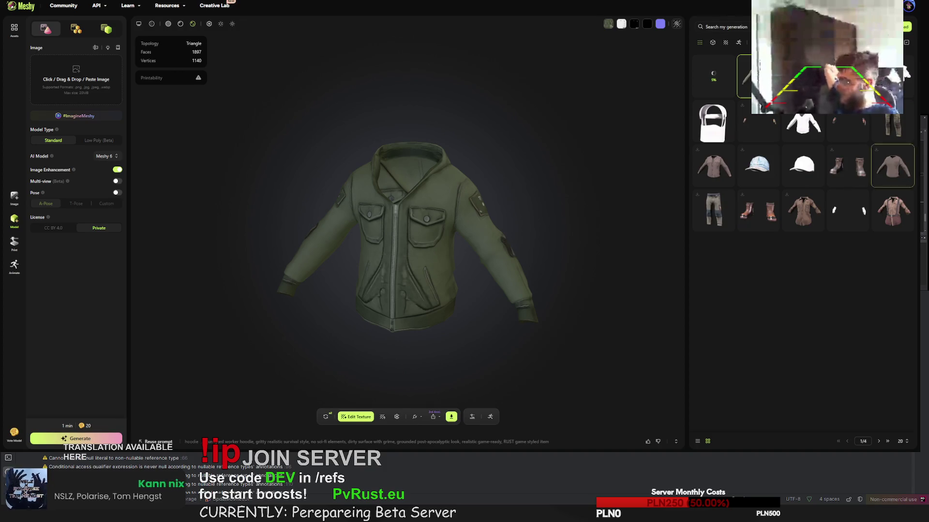
{"action": "mouse_move", "coordinate": [426, 203]}
{"action": "left_mouse_down"}
{"action": "mouse_move", "coordinate": [509, 196]}
{"action": "mouse_move", "coordinate": [402, 216]}
{"action": "mouse_move", "coordinate": [479, 228]}
{"action": "left_mouse_up"}
{"action": "scroll", "coordinate": [403, 216], "scroll_direction": "up", "scroll_amount": 3}
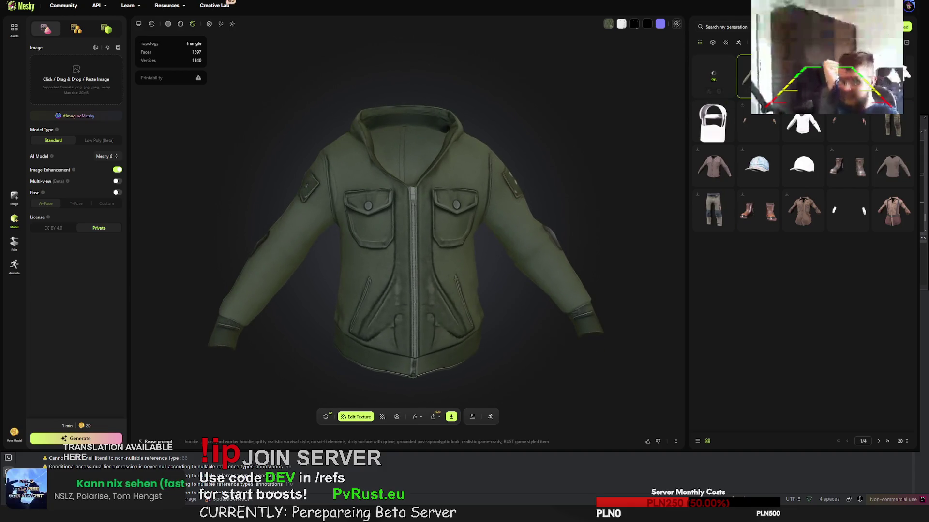
{"action": "left_click", "coordinate": [326, 417]}
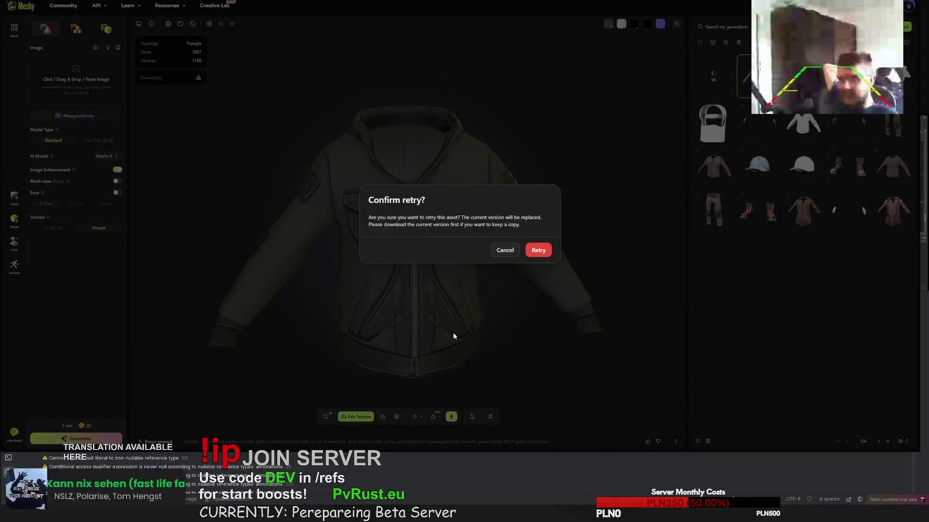
Confirm replacing the hoodie with a new generation, then open the finished retextured helmet armor
{"action": "key", "text": "Return"}
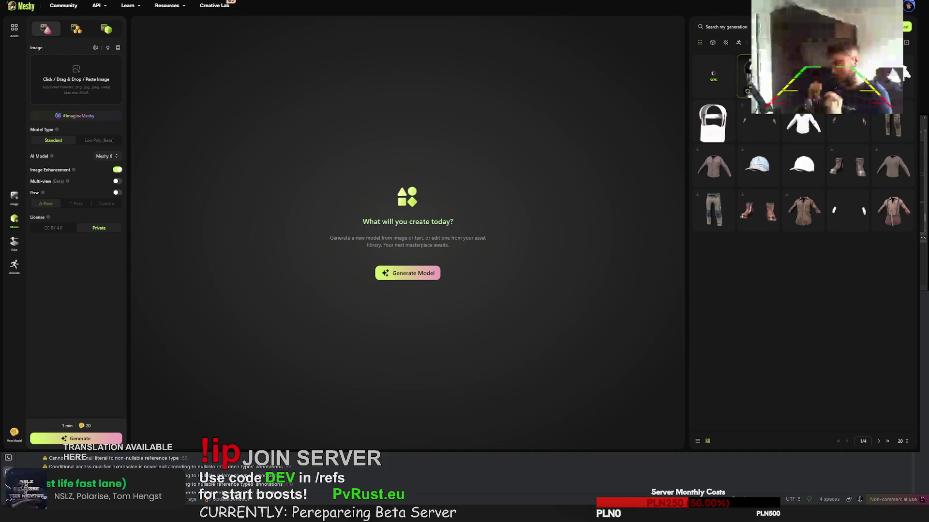
{"action": "left_click", "coordinate": [747, 93]}
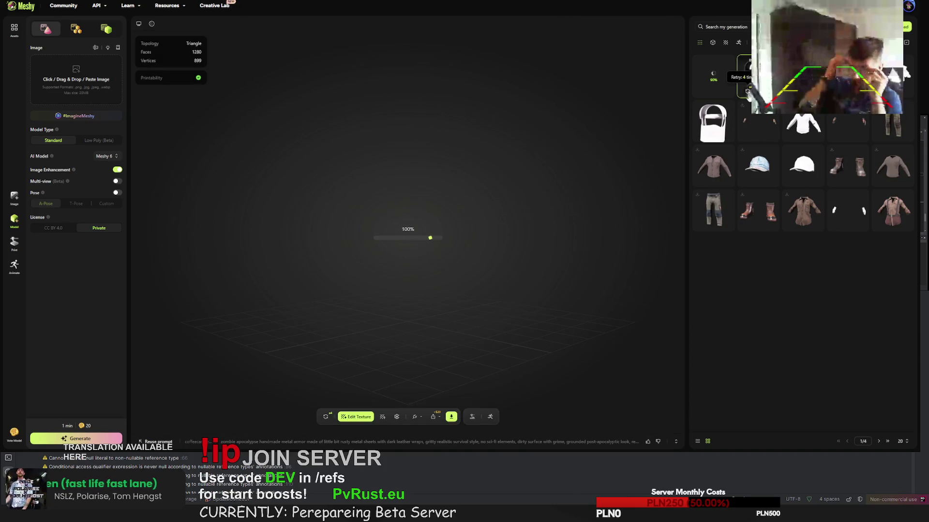
Copy the scrap-metal helmet's texture prompt and bring up the original untextured coffeecan.helmet
{"action": "left_click_drag", "start_coordinate": [347, 238], "coordinate": [205, 231]}
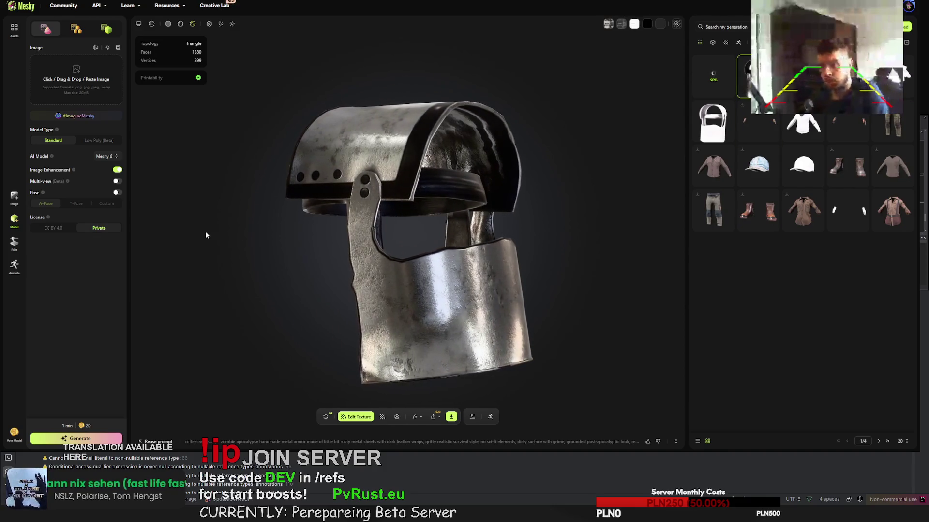
{"action": "left_click", "coordinate": [242, 442]}
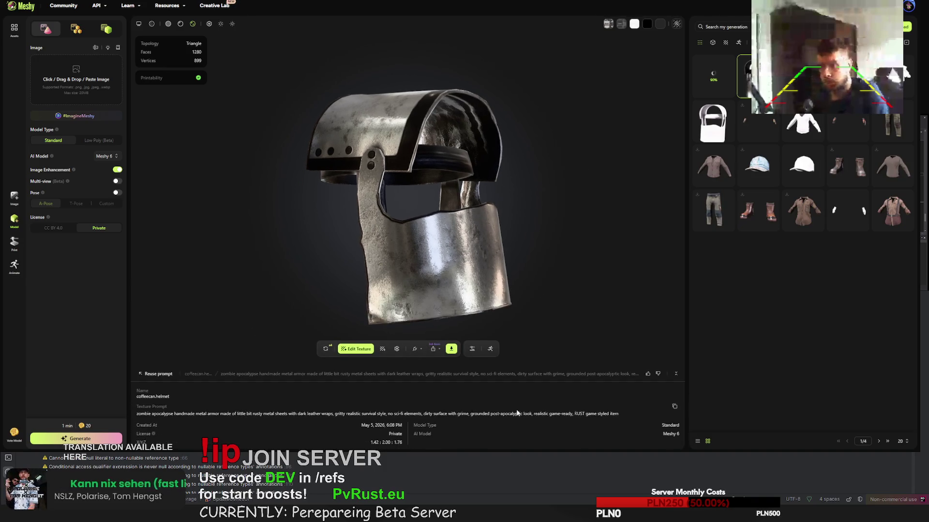
{"action": "left_click_drag", "start_coordinate": [620, 412], "coordinate": [130, 415]}
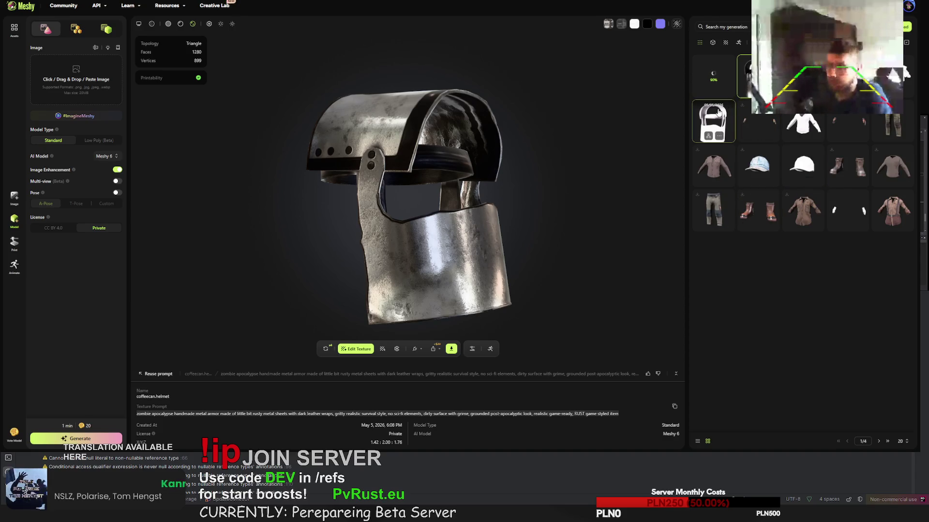
{"action": "mouse_move", "coordinate": [474, 199]}
{"action": "left_mouse_down"}
{"action": "mouse_move", "coordinate": [364, 205]}
{"action": "mouse_move", "coordinate": [360, 232]}
{"action": "mouse_move", "coordinate": [392, 230]}
{"action": "left_mouse_up"}
{"action": "left_click", "coordinate": [709, 124]}
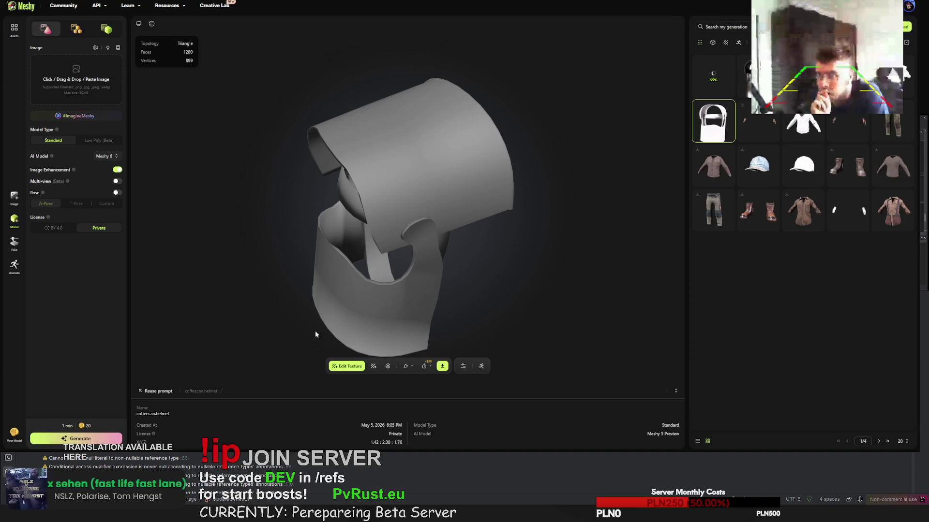
Paste the copied prompt, replacing 'little bit rusty metal sheets' with roadsigns, tin cans, food cans, zombie symbols
{"action": "left_click", "coordinate": [347, 366]}
{"action": "left_click", "coordinate": [390, 237]}
{"action": "key", "text": "ctrl+a"}
{"action": "type", "text": "zombie apocalypse handmade metal armor made of little bit rusty metal sheets with dark leather wraps. gritty realistic survival style. no sci-fi elements. dirty surface with grime. grounded post-apocalyptic look. realistic game-ready. RUST game styled item"}
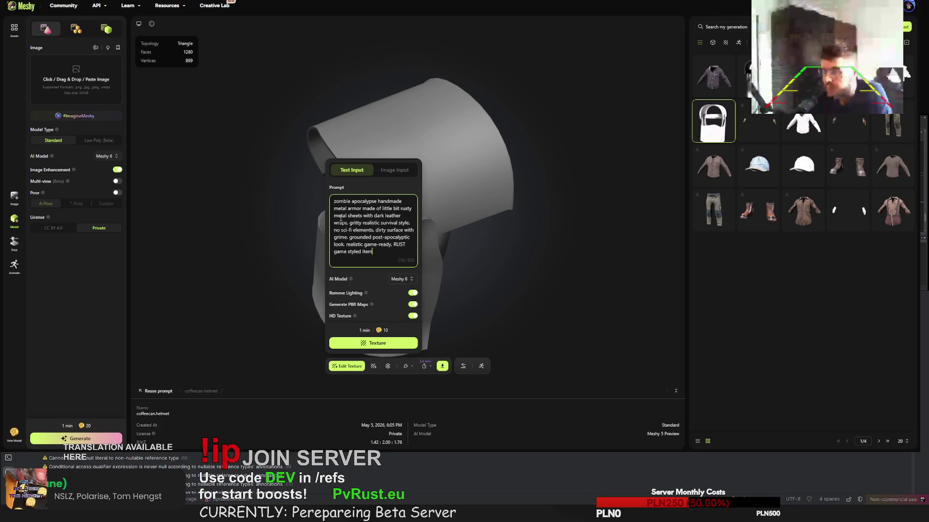
{"action": "left_click_drag", "start_coordinate": [362, 216], "coordinate": [381, 213]}
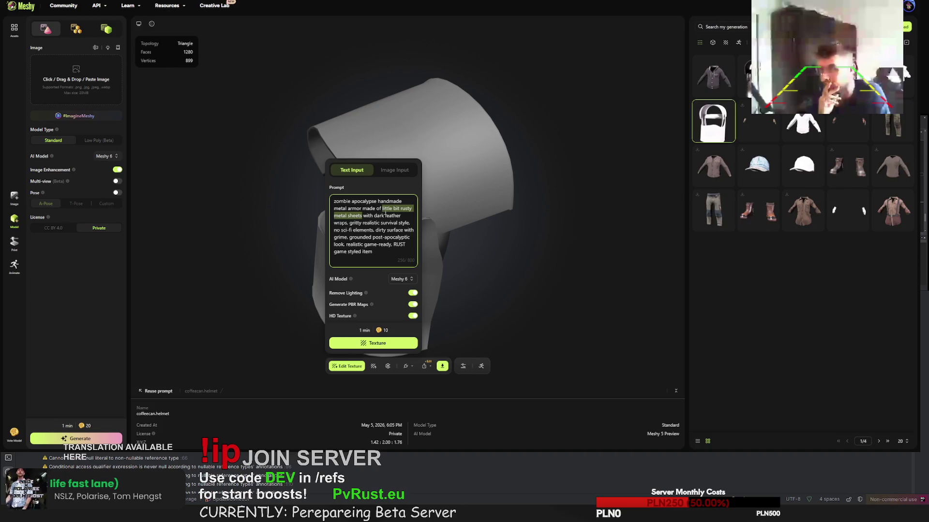
{"action": "type", "text": "roadsigns, "}
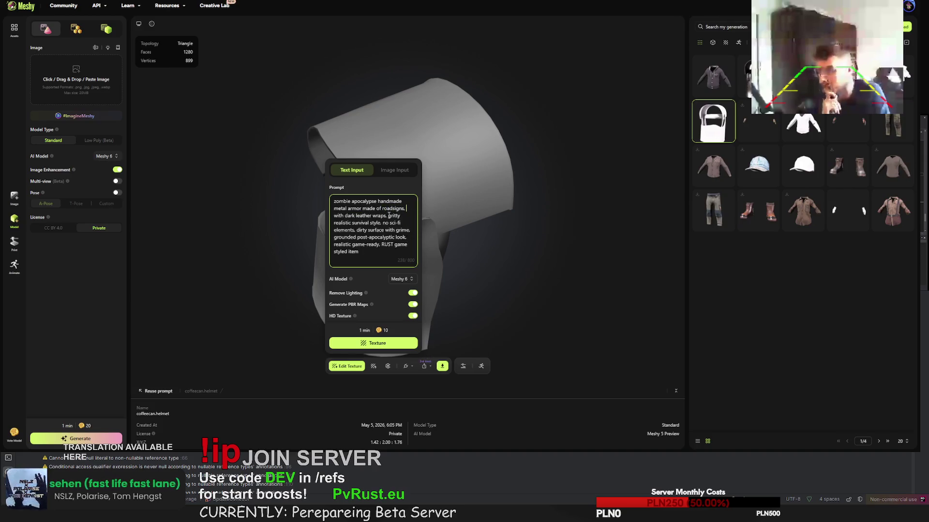
{"action": "type", "text": "tin cans, "}
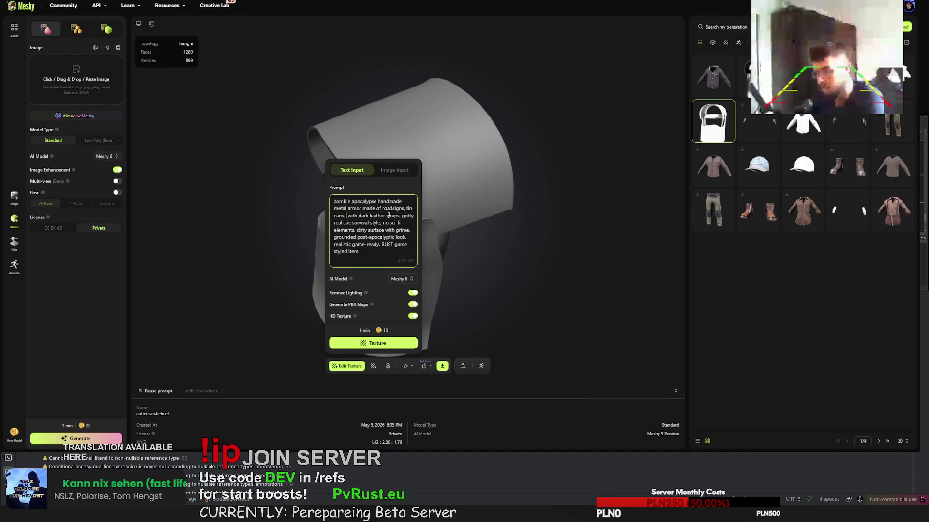
{"action": "type", "text": "food cans"}
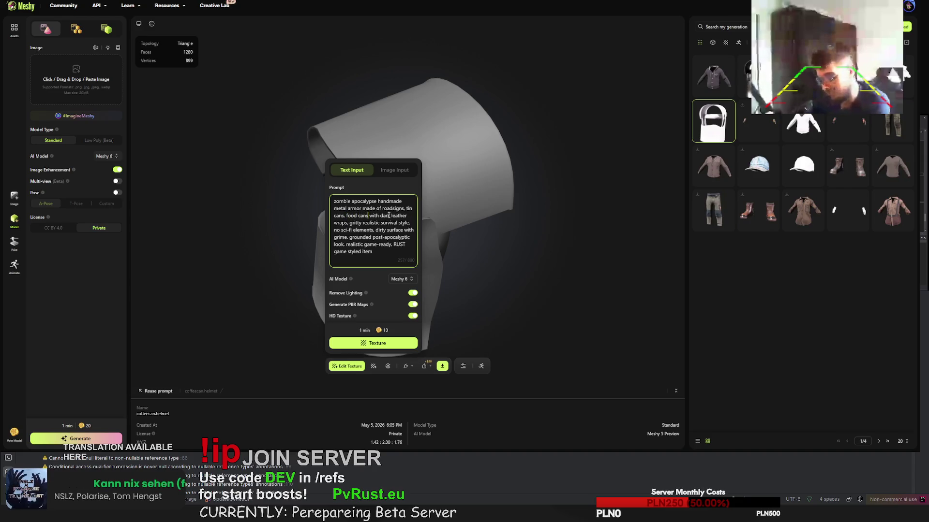
{"action": "type", "text": " and all type of"}
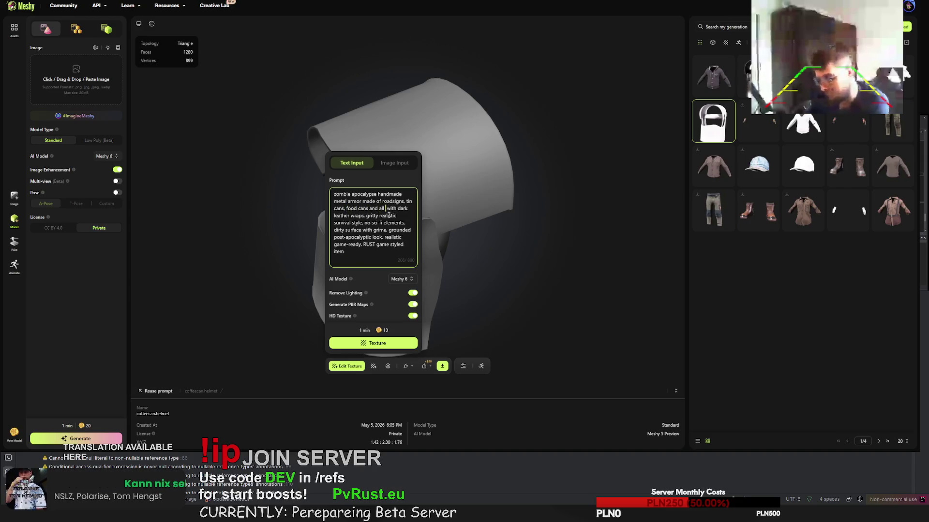
{"action": "type", "text": " metal shee"}
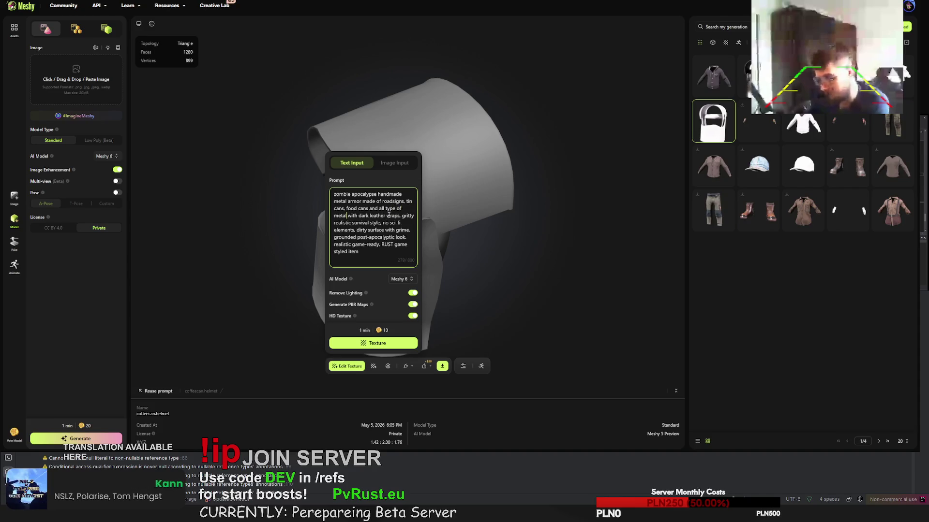
{"action": "type", "text": "ts connected toge"}
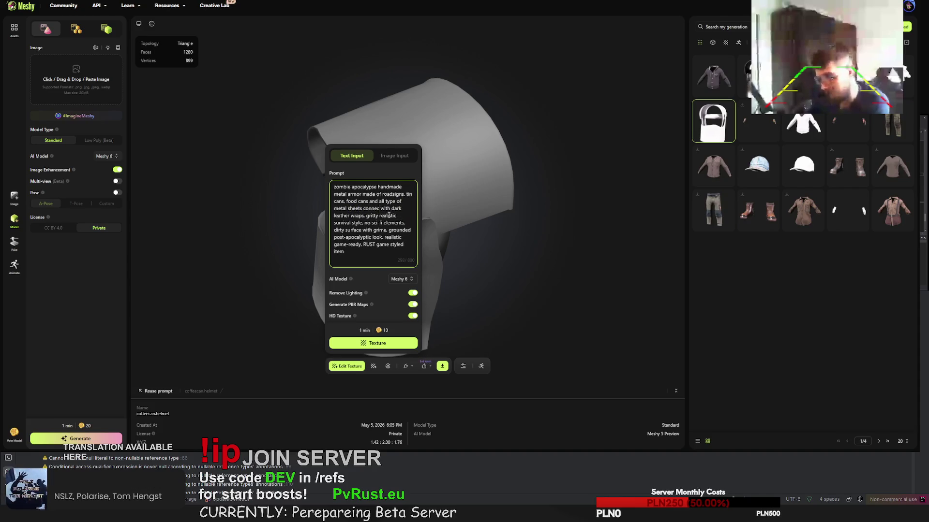
{"action": "type", "text": "the"}
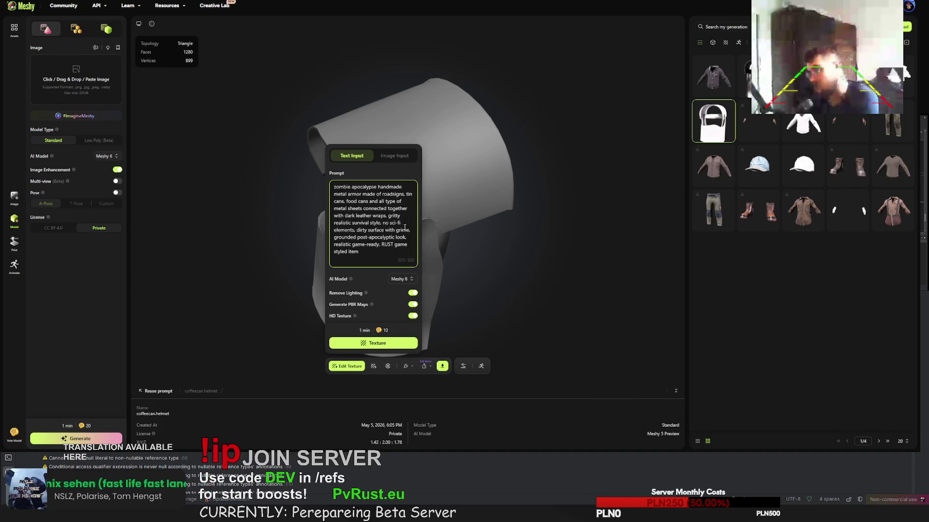
{"action": "type", "text": "some zomb"}
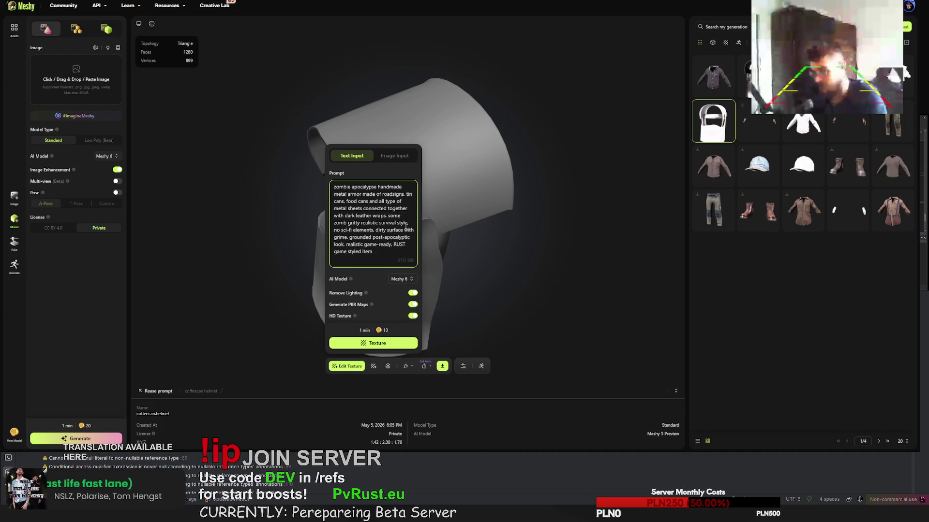
{"action": "type", "text": "ie symbo"}
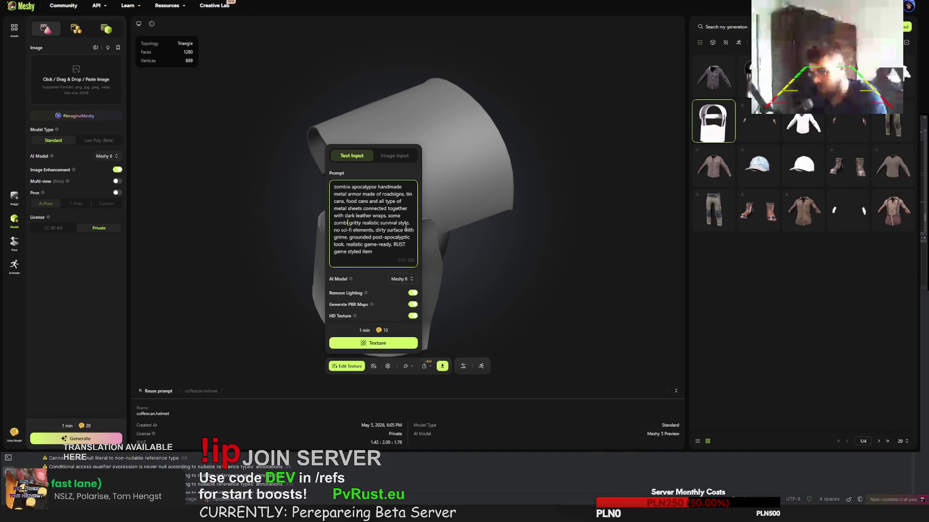
{"action": "type", "text": "ls,"}
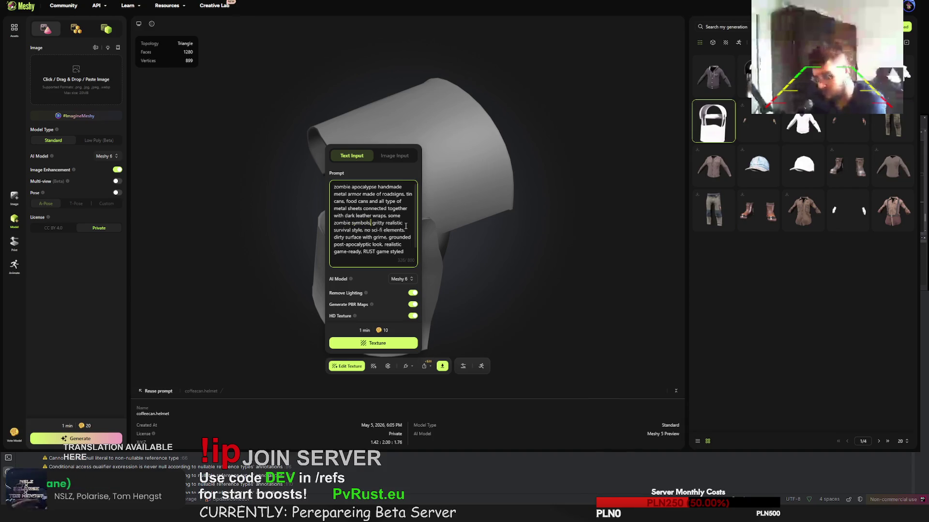
{"action": "key", "text": "BackSpace"}
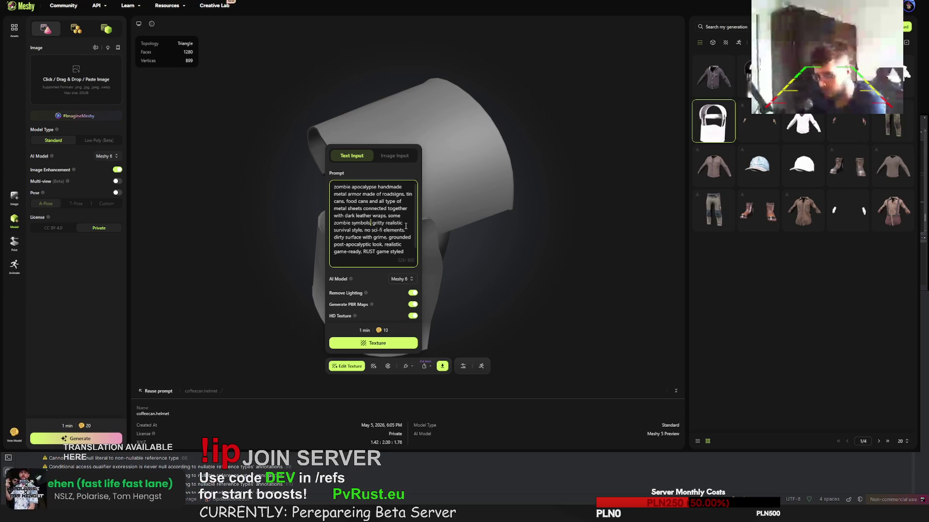
Add 'little bit covered with blood stain' and check 'blood stains' in Google Translate
{"action": "type", "text": "little bit cov"}
{"action": "type", "text": "ered with b"}
{"action": "type", "text": "lood s"}
{"action": "type", "text": "tain"}
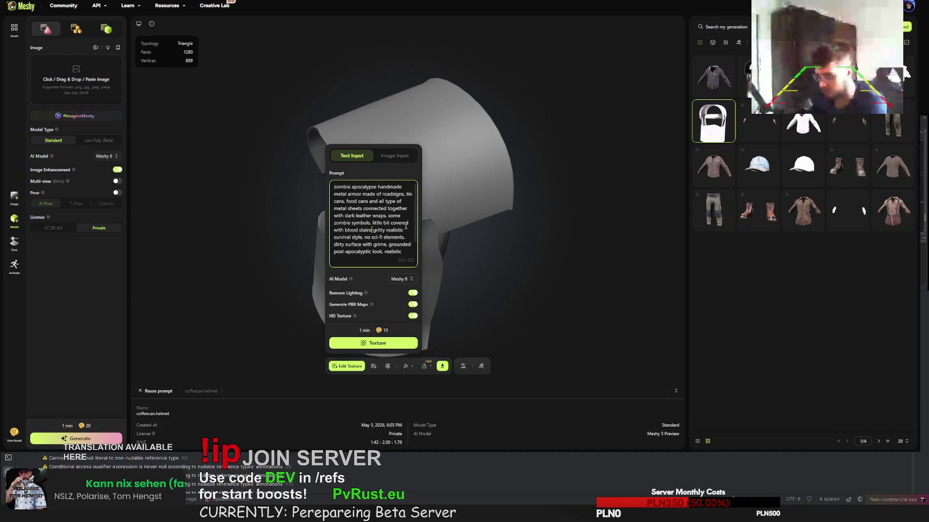
{"action": "key", "text": "alt+Tab"}
{"action": "key", "text": "ctrl+a"}
{"action": "type", "text": "bl"}
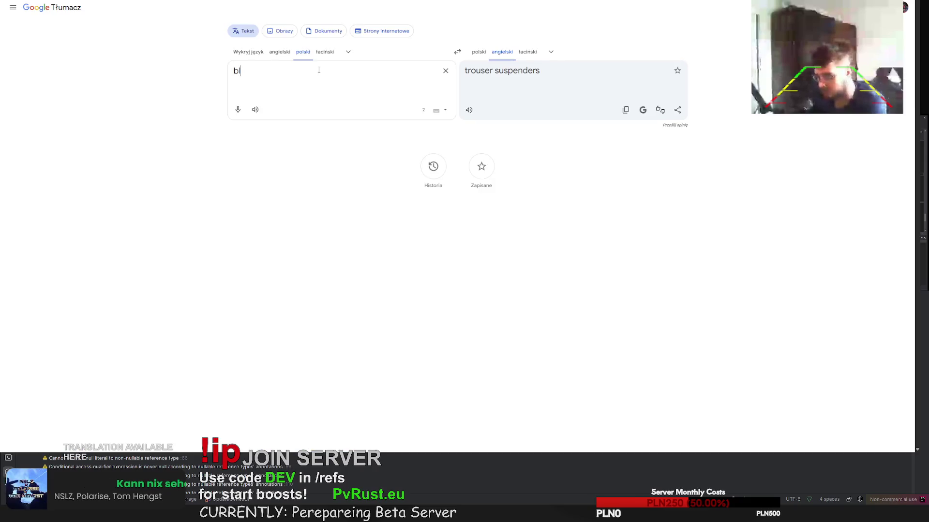
{"action": "type", "text": "ood stains"}
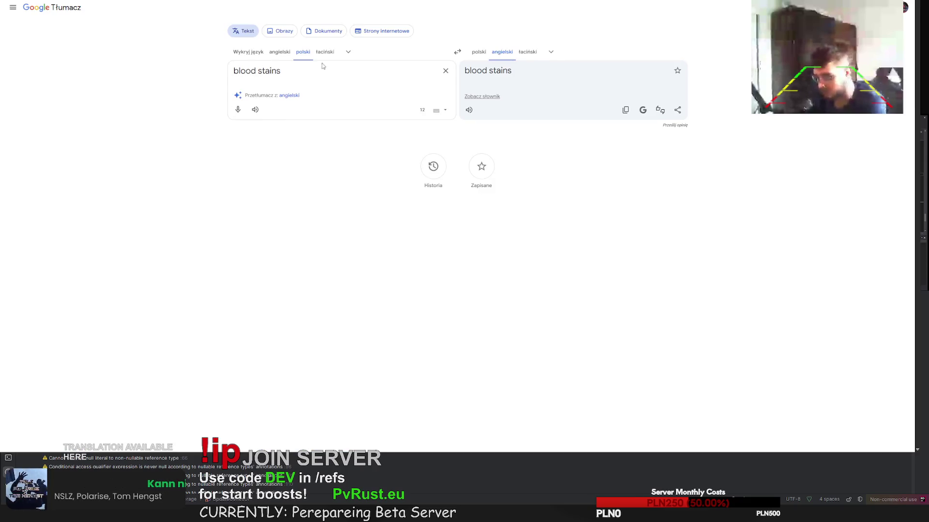
{"action": "left_click", "coordinate": [452, 53]}
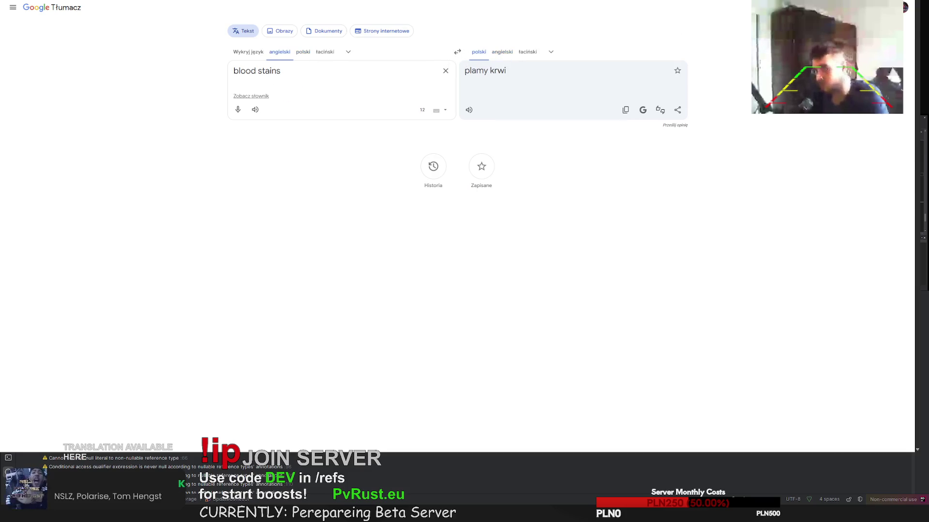
{"action": "key", "text": "alt+Tab"}
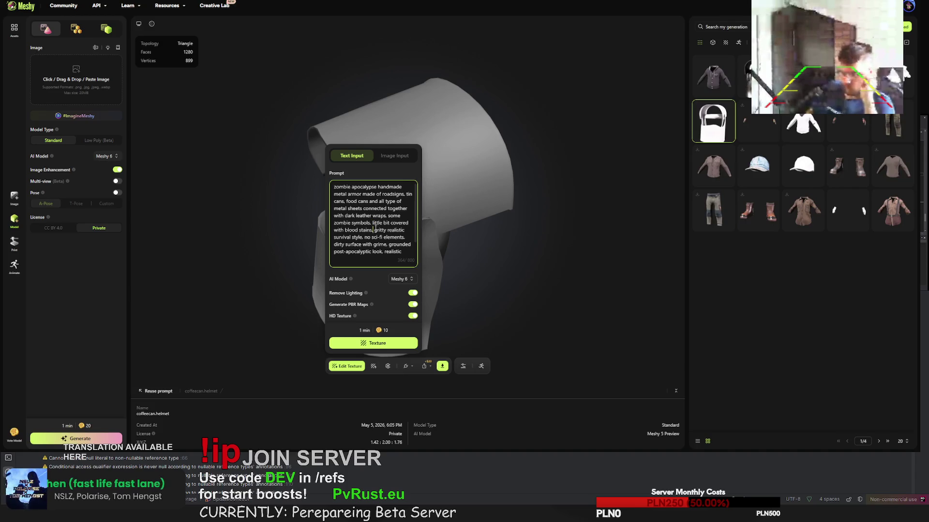
Start texturing coffeecan.helmet with the roadsign, tin-can and blood-stain prompt
{"action": "left_click", "coordinate": [385, 346]}
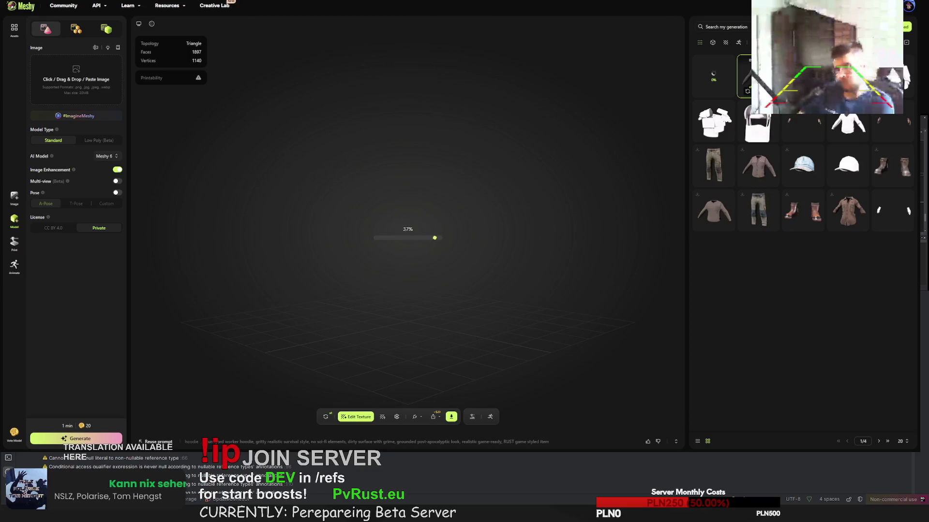
Orbit and zoom around the dark hoodie, then orbit the scrap-metal helmet to view its inner band
{"action": "left_click_drag", "start_coordinate": [531, 218], "coordinate": [440, 214]}
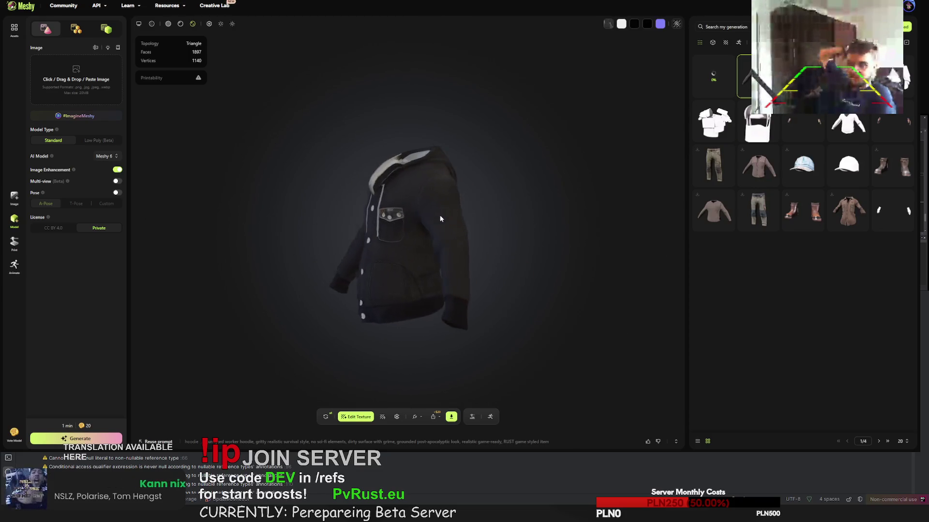
{"action": "scroll", "coordinate": [444, 226], "scroll_direction": "up", "scroll_amount": 5}
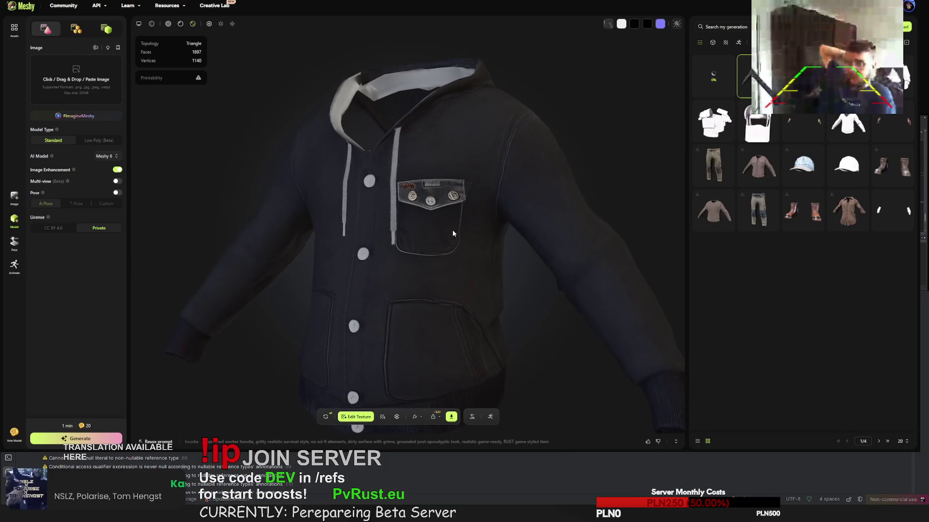
{"action": "scroll", "coordinate": [452, 230], "scroll_direction": "up", "scroll_amount": 2}
{"action": "scroll", "coordinate": [430, 230], "scroll_direction": "down", "scroll_amount": 3}
{"action": "mouse_move", "coordinate": [429, 234]}
{"action": "left_mouse_down"}
{"action": "mouse_move", "coordinate": [438, 280]}
{"action": "mouse_move", "coordinate": [506, 239]}
{"action": "mouse_move", "coordinate": [469, 205]}
{"action": "mouse_move", "coordinate": [401, 201]}
{"action": "left_mouse_up"}
{"action": "scroll", "coordinate": [402, 257], "scroll_direction": "up", "scroll_amount": 5}
{"action": "mouse_move", "coordinate": [378, 246]}
{"action": "left_mouse_down"}
{"action": "mouse_move", "coordinate": [269, 266]}
{"action": "mouse_move", "coordinate": [446, 276]}
{"action": "mouse_move", "coordinate": [277, 238]}
{"action": "mouse_move", "coordinate": [420, 146]}
{"action": "mouse_move", "coordinate": [274, 170]}
{"action": "mouse_move", "coordinate": [242, 211]}
{"action": "mouse_move", "coordinate": [225, 261]}
{"action": "mouse_move", "coordinate": [402, 251]}
{"action": "mouse_move", "coordinate": [251, 240]}
{"action": "mouse_move", "coordinate": [207, 213]}
{"action": "mouse_move", "coordinate": [135, 195]}
{"action": "mouse_move", "coordinate": [397, 197]}
{"action": "mouse_move", "coordinate": [309, 202]}
{"action": "mouse_move", "coordinate": [316, 222]}
{"action": "mouse_move", "coordinate": [359, 226]}
{"action": "mouse_move", "coordinate": [363, 264]}
{"action": "mouse_move", "coordinate": [347, 265]}
{"action": "mouse_move", "coordinate": [335, 253]}
{"action": "mouse_move", "coordinate": [538, 225]}
{"action": "mouse_move", "coordinate": [382, 207]}
{"action": "mouse_move", "coordinate": [436, 207]}
{"action": "mouse_move", "coordinate": [454, 232]}
{"action": "mouse_move", "coordinate": [536, 218]}
{"action": "mouse_move", "coordinate": [449, 234]}
{"action": "mouse_move", "coordinate": [387, 212]}
{"action": "mouse_move", "coordinate": [406, 180]}
{"action": "left_mouse_up"}
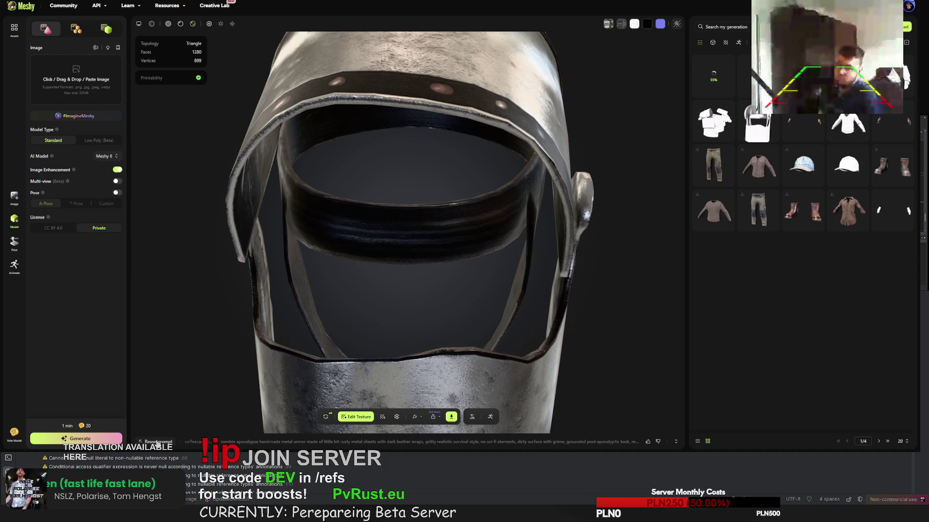
Load the coffeecan.helmet prompt into Text to 3D with Reuse prompt
{"action": "left_click", "coordinate": [157, 442]}
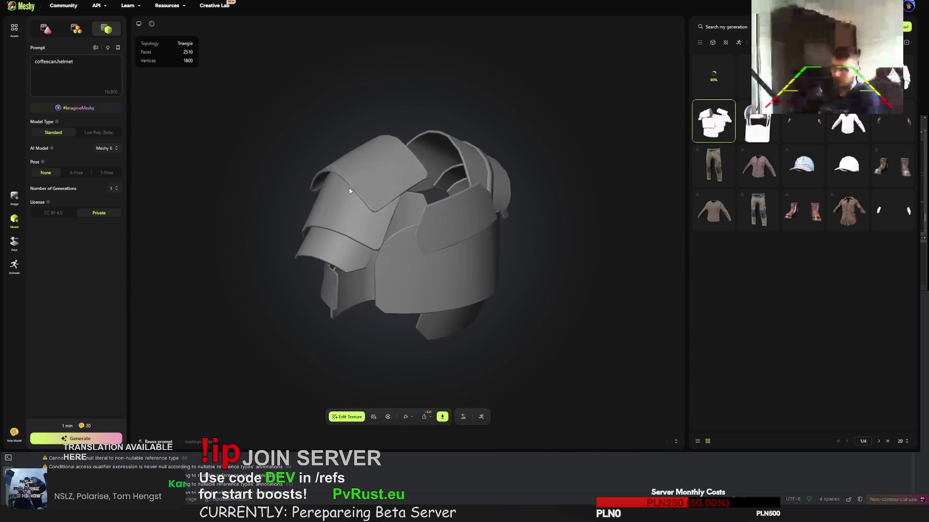
{"action": "mouse_move", "coordinate": [360, 207]}
{"action": "left_mouse_down"}
{"action": "mouse_move", "coordinate": [388, 158]}
{"action": "mouse_move", "coordinate": [497, 201]}
{"action": "mouse_move", "coordinate": [522, 225]}
{"action": "mouse_move", "coordinate": [399, 170]}
{"action": "mouse_move", "coordinate": [355, 161]}
{"action": "mouse_move", "coordinate": [460, 149]}
{"action": "mouse_move", "coordinate": [488, 164]}
{"action": "mouse_move", "coordinate": [431, 196]}
{"action": "mouse_move", "coordinate": [387, 179]}
{"action": "mouse_move", "coordinate": [606, 150]}
{"action": "left_mouse_up"}
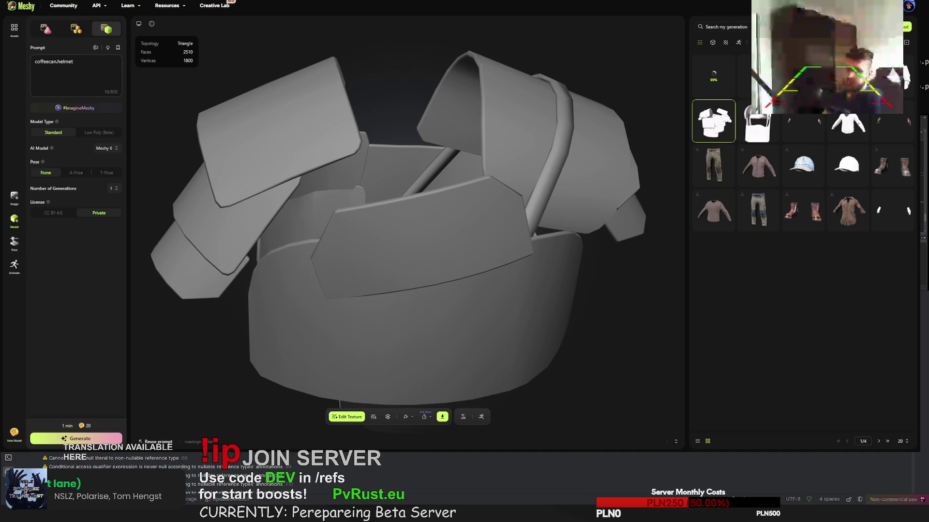
{"action": "mouse_move", "coordinate": [758, 111]}
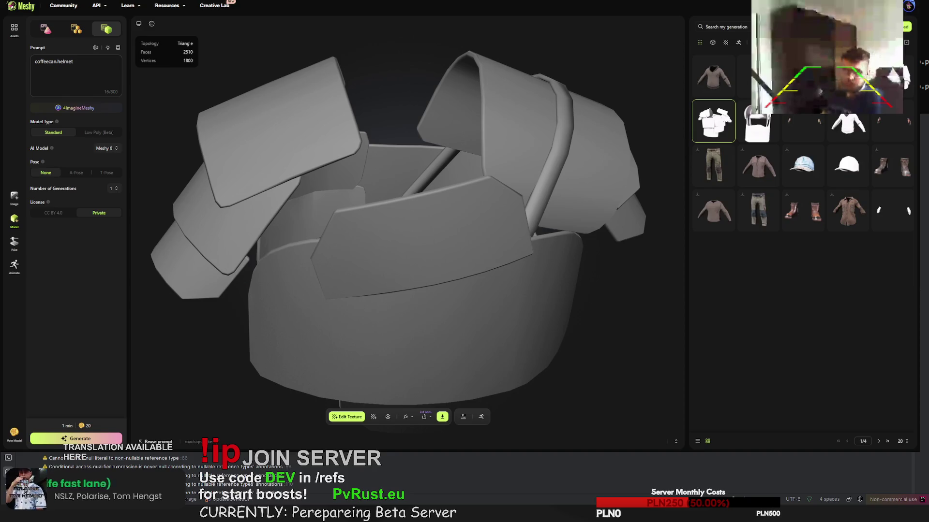
{"action": "left_click", "coordinate": [713, 76]}
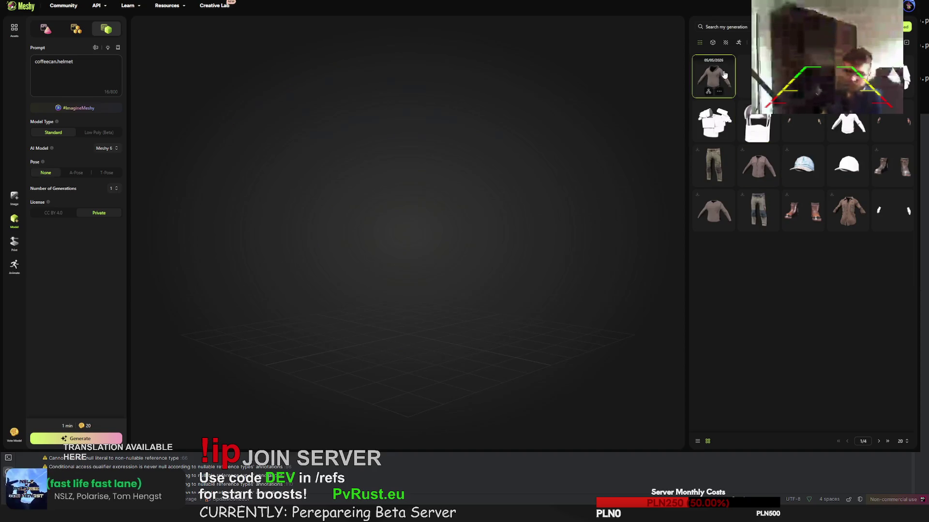
Zoom in on the hoodie's fabric, shoulder and neck opening, then open the bloodstained scrap-metal helmet
{"action": "mouse_move", "coordinate": [490, 192]}
{"action": "left_mouse_down"}
{"action": "mouse_move", "coordinate": [467, 214]}
{"action": "mouse_move", "coordinate": [414, 228]}
{"action": "mouse_move", "coordinate": [287, 217]}
{"action": "left_mouse_up"}
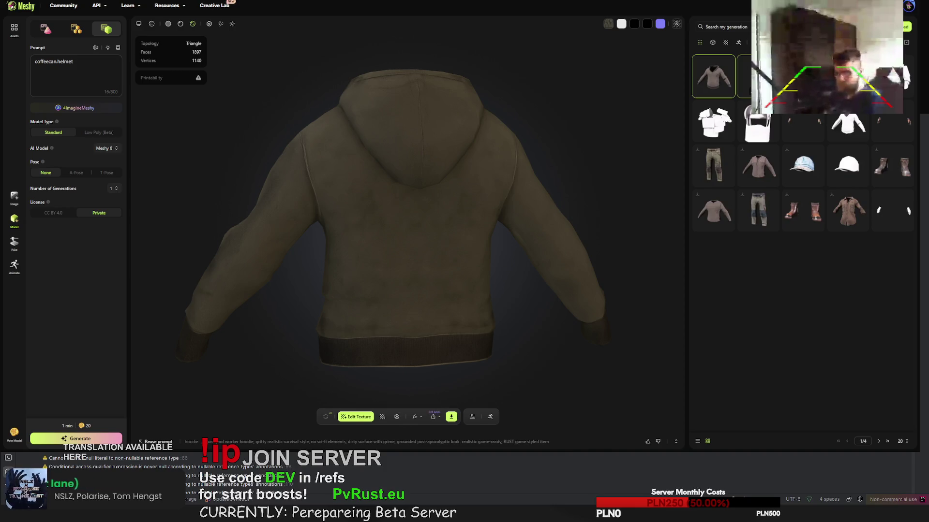
{"action": "scroll", "coordinate": [400, 232], "scroll_direction": "up", "scroll_amount": 5}
{"action": "mouse_move", "coordinate": [400, 232]}
{"action": "left_mouse_down"}
{"action": "mouse_move", "coordinate": [446, 230]}
{"action": "mouse_move", "coordinate": [389, 226]}
{"action": "left_mouse_up"}
{"action": "scroll", "coordinate": [387, 218], "scroll_direction": "up", "scroll_amount": 5}
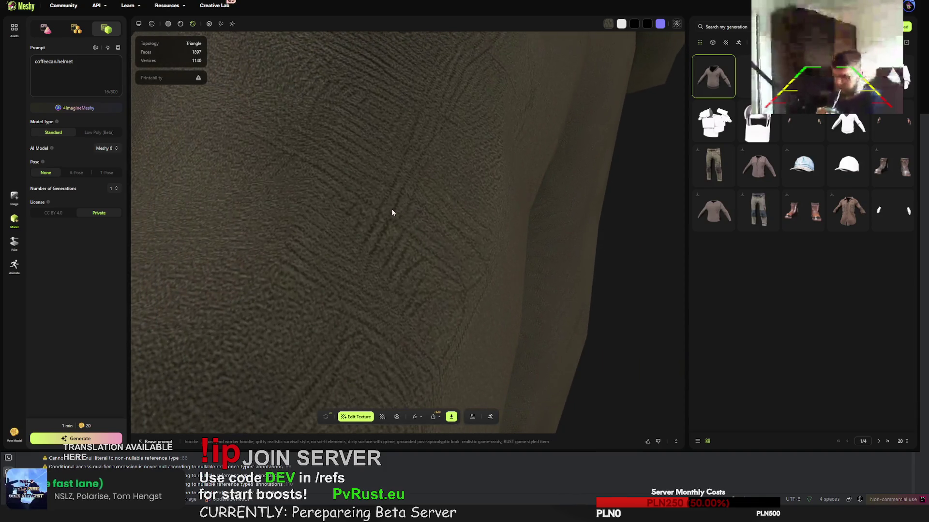
{"action": "scroll", "coordinate": [400, 216], "scroll_direction": "up", "scroll_amount": 5}
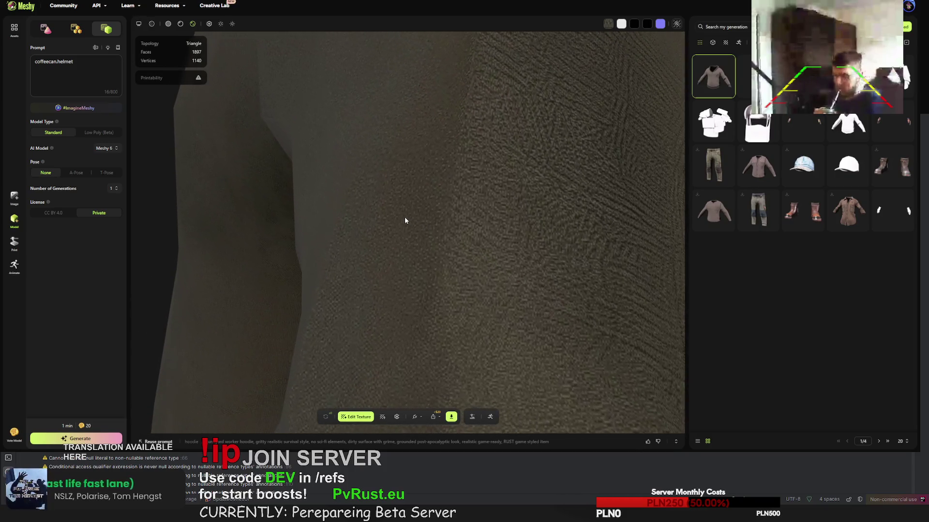
{"action": "scroll", "coordinate": [431, 199], "scroll_direction": "up", "scroll_amount": 5}
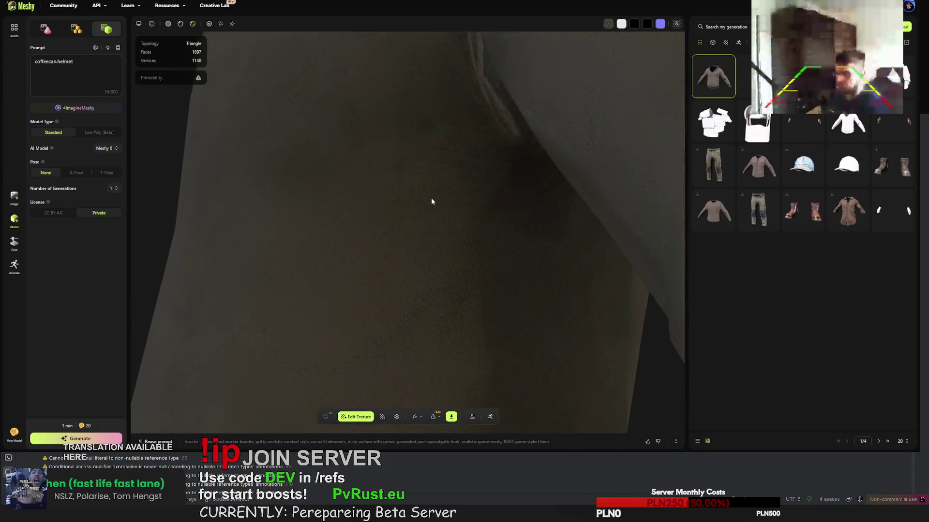
{"action": "scroll", "coordinate": [431, 202], "scroll_direction": "up", "scroll_amount": 5}
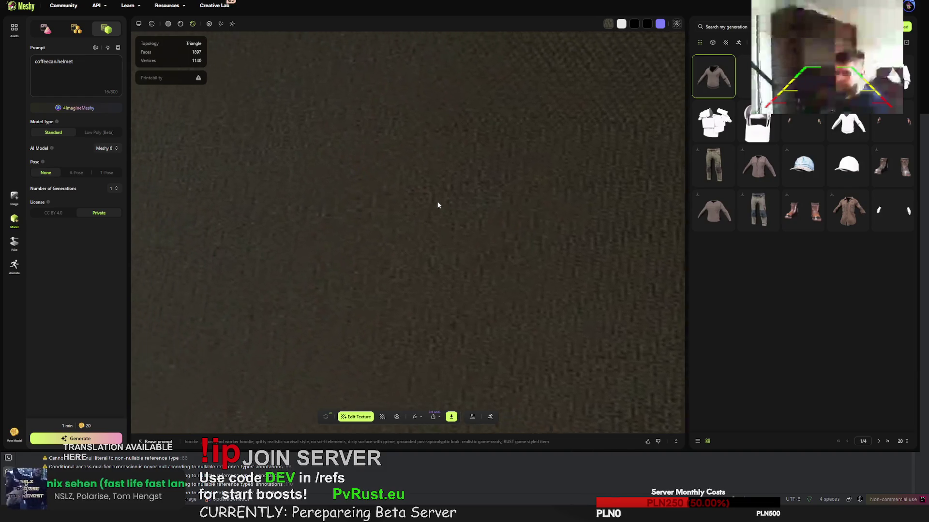
{"action": "scroll", "coordinate": [480, 232], "scroll_direction": "up", "scroll_amount": 2}
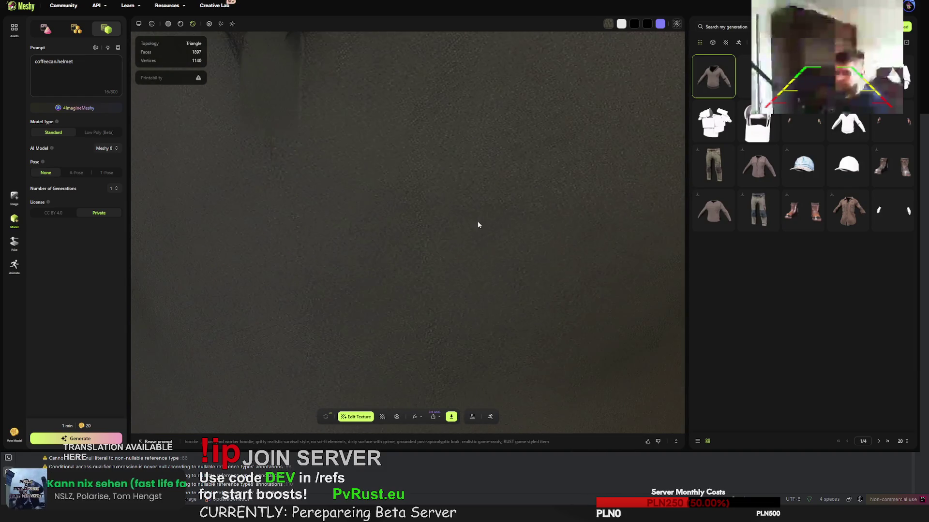
{"action": "mouse_move", "coordinate": [453, 199]}
{"action": "left_mouse_down"}
{"action": "mouse_move", "coordinate": [438, 196]}
{"action": "mouse_move", "coordinate": [450, 241]}
{"action": "mouse_move", "coordinate": [446, 170]}
{"action": "mouse_move", "coordinate": [447, 236]}
{"action": "mouse_move", "coordinate": [445, 197]}
{"action": "left_mouse_up"}
{"action": "scroll", "coordinate": [444, 196], "scroll_direction": "down", "scroll_amount": 5}
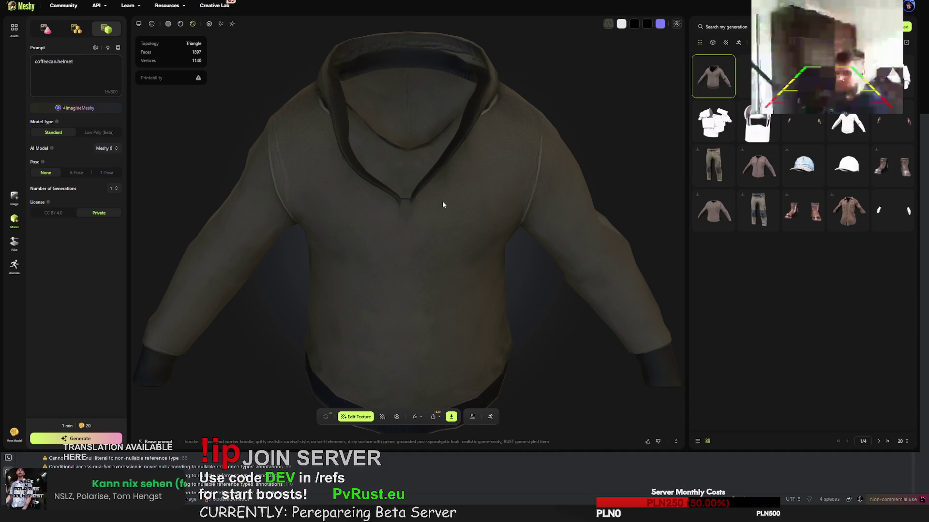
{"action": "left_click", "coordinate": [758, 76]}
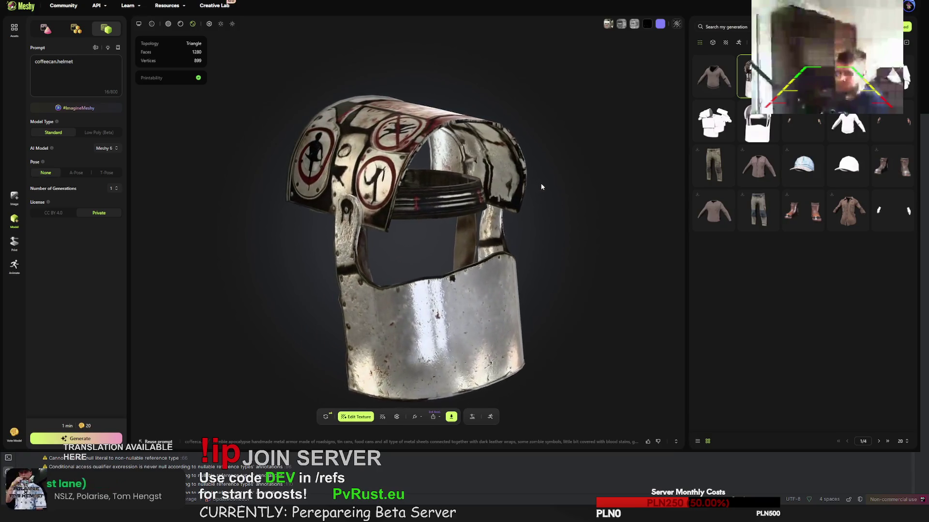
Copy the helmet's zombie scrap-metal texture prompt and open the untextured roadsign.kilt (1898 faces)
{"action": "left_click_drag", "start_coordinate": [482, 185], "coordinate": [582, 186]}
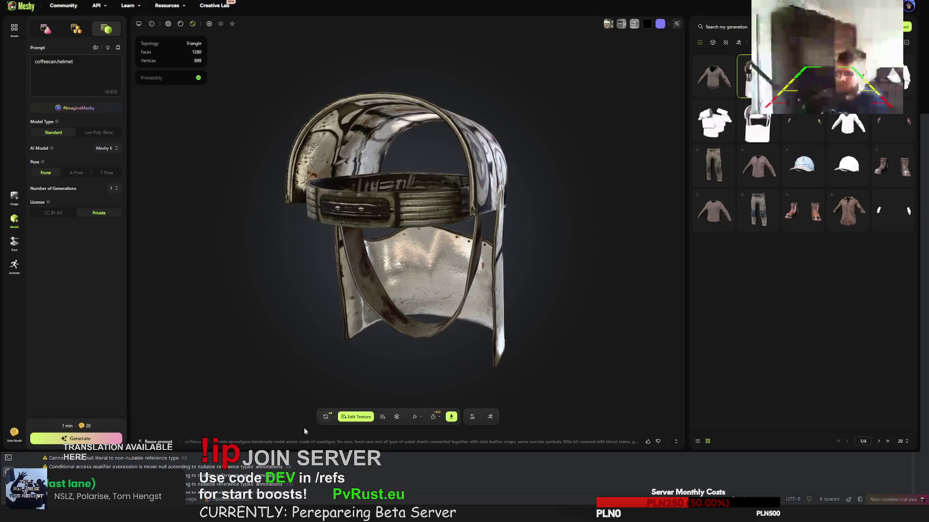
{"action": "left_click", "coordinate": [291, 439]}
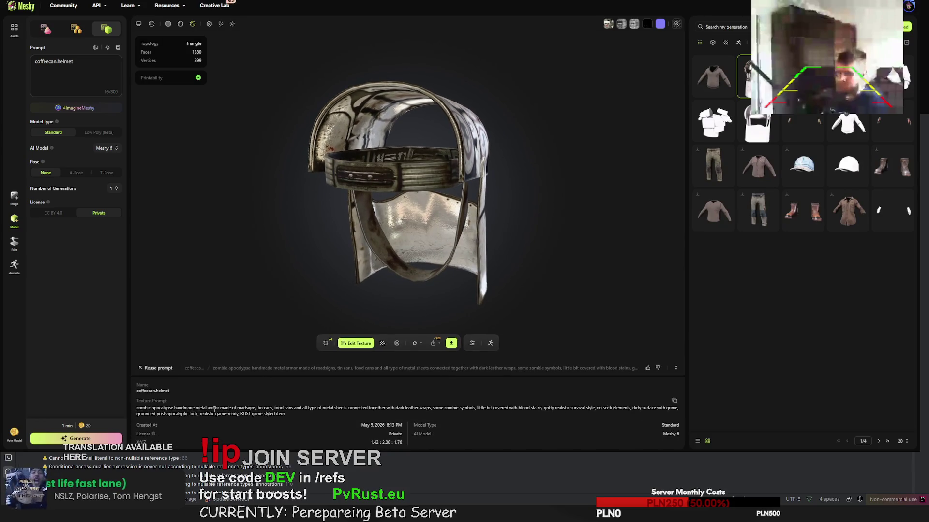
{"action": "mouse_move", "coordinate": [284, 416]}
{"action": "left_mouse_down"}
{"action": "mouse_move", "coordinate": [138, 408]}
{"action": "mouse_move", "coordinate": [147, 410]}
{"action": "left_mouse_up"}
{"action": "key", "text": "ctrl+c"}
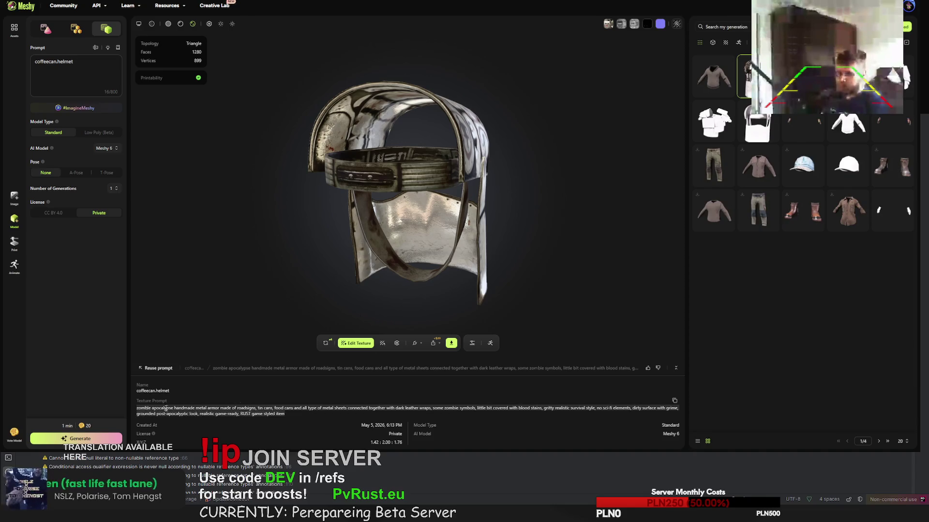
{"action": "left_click", "coordinate": [808, 80]}
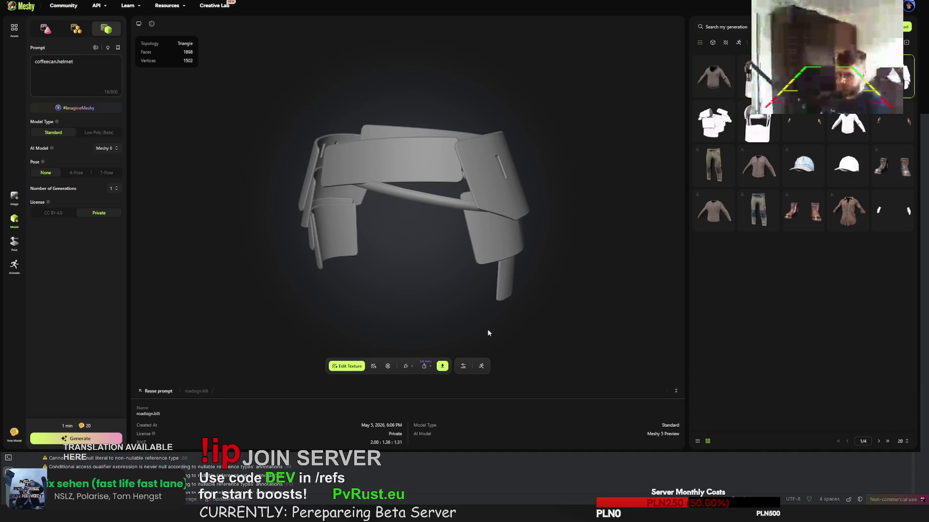
Retexture roadsign.kilt with the pasted zombie scrap-metal prompt
{"action": "left_click", "coordinate": [346, 366]}
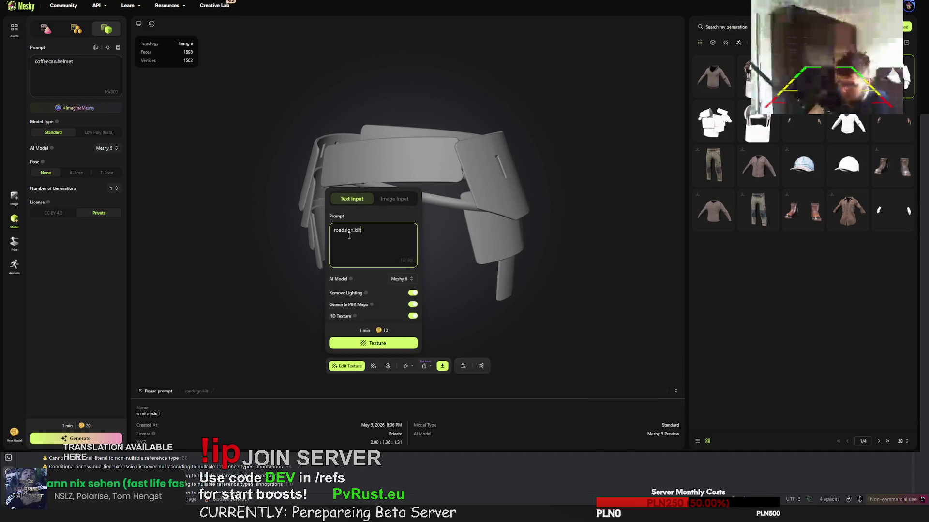
{"action": "key", "text": "ctrl+v"}
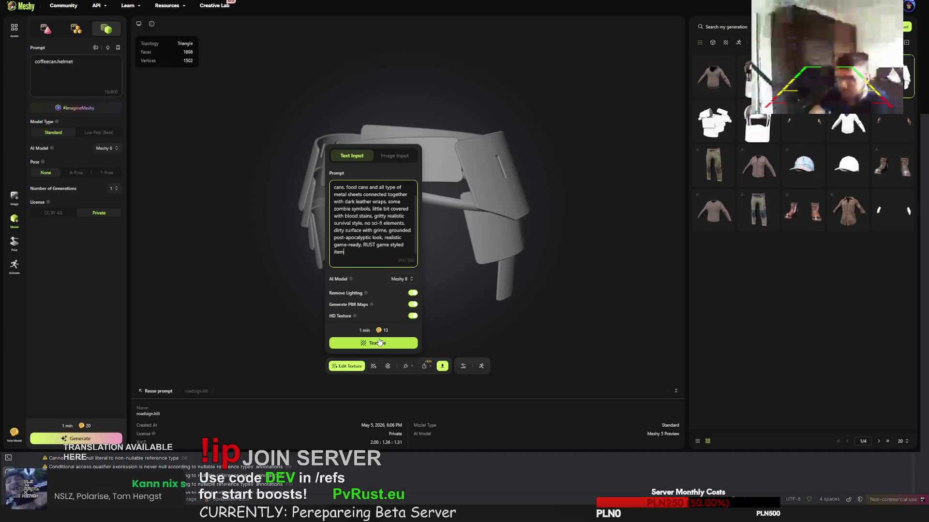
{"action": "scroll", "coordinate": [380, 225], "scroll_direction": "up", "scroll_amount": 2}
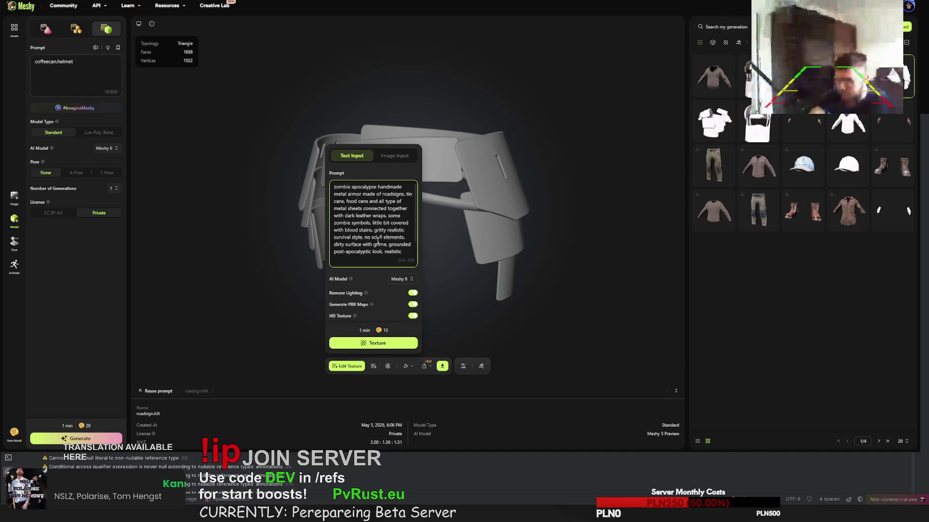
{"action": "left_click", "coordinate": [382, 343]}
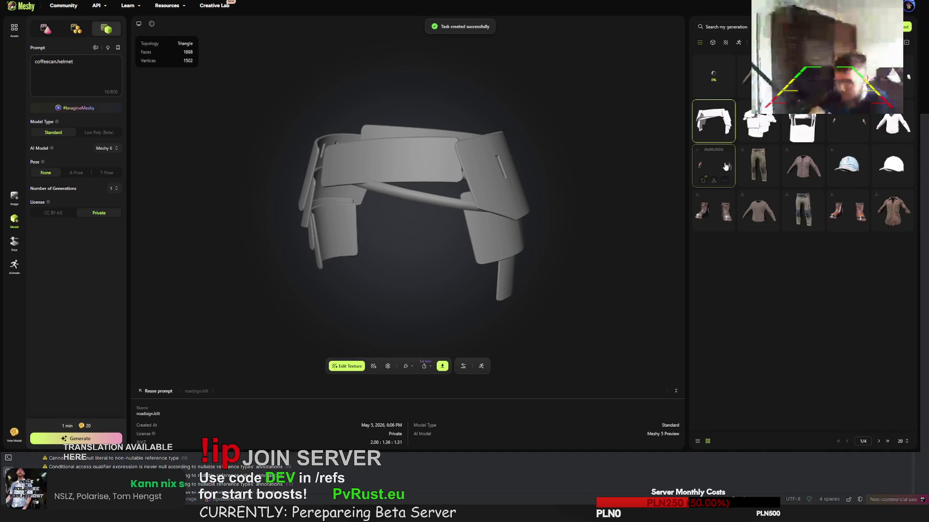
Retexture roadsign.jacket with the same zombie scrap-metal prompt
{"action": "left_click", "coordinate": [758, 124]}
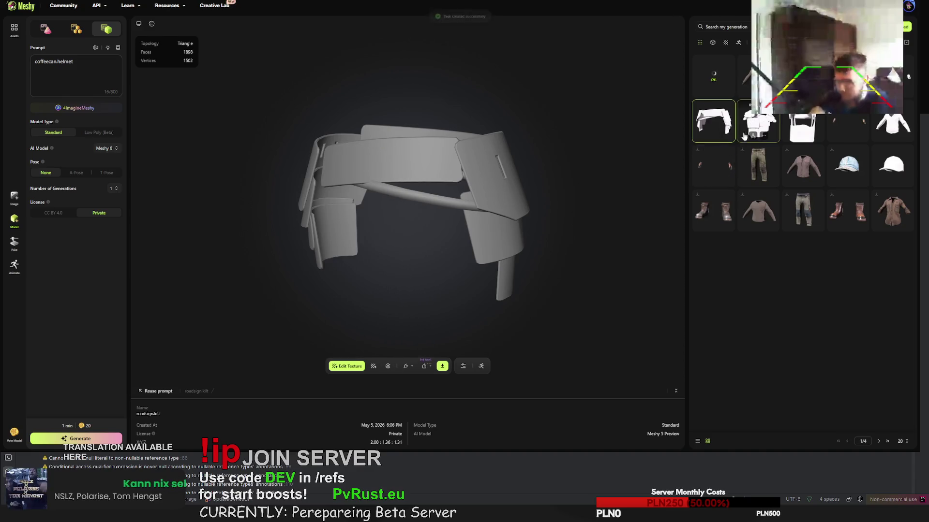
{"action": "left_click", "coordinate": [374, 369]}
{"action": "key", "text": "ctrl+a"}
{"action": "key", "text": "ctrl+v"}
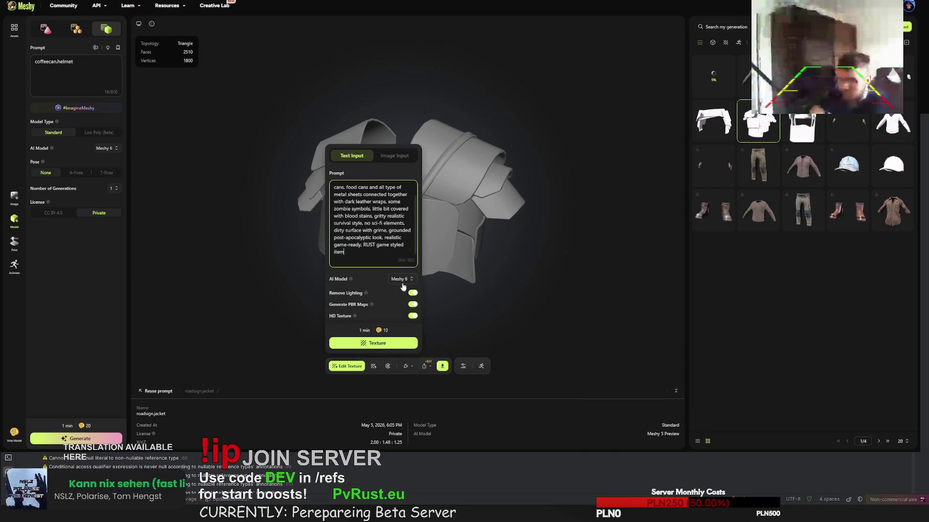
{"action": "left_click", "coordinate": [387, 342]}
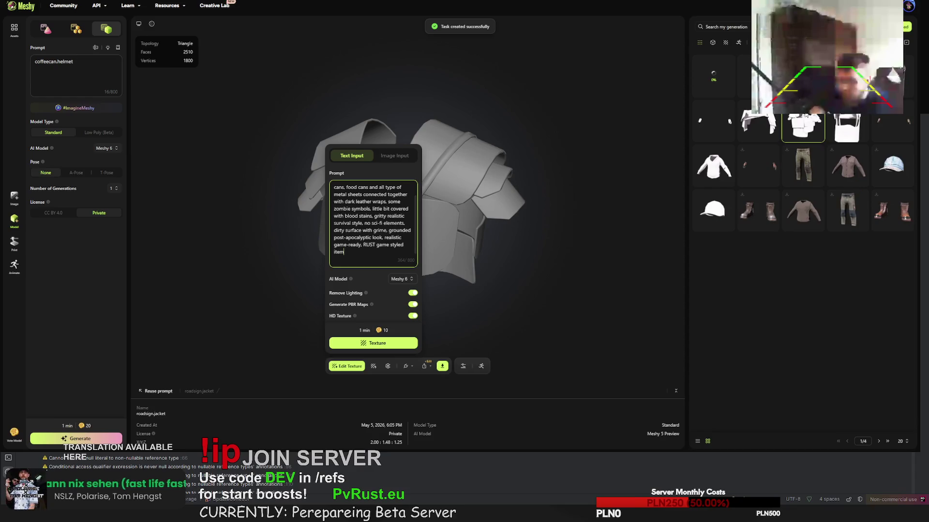
Retexture roadsign.gloves with the same zombie scrap-metal prompt
{"action": "left_click", "coordinate": [712, 120]}
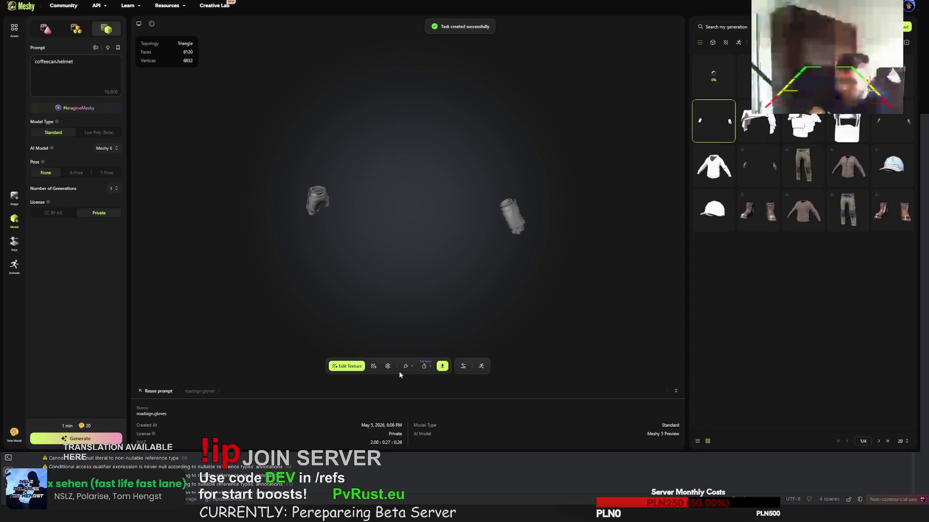
{"action": "left_click", "coordinate": [373, 366]}
{"action": "key", "text": "ctrl+a"}
{"action": "key", "text": "ctrl+v"}
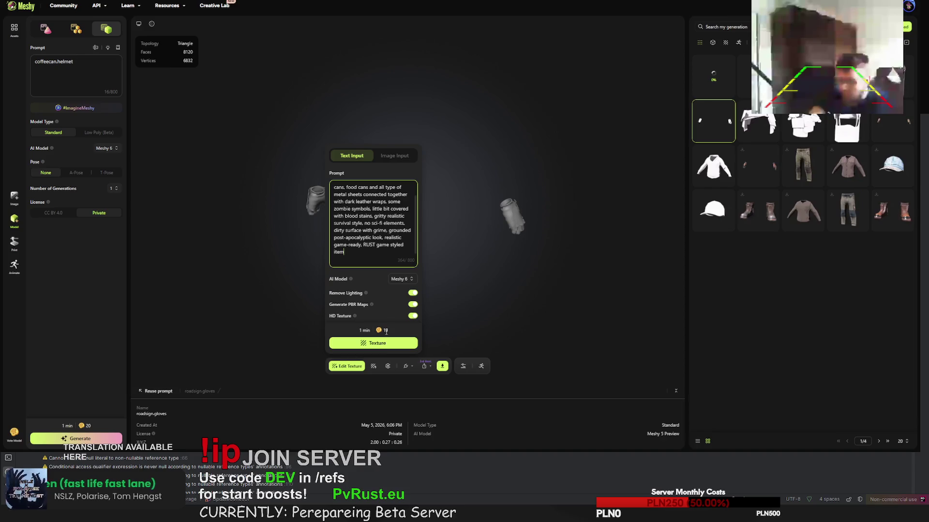
{"action": "left_click", "coordinate": [382, 342]}
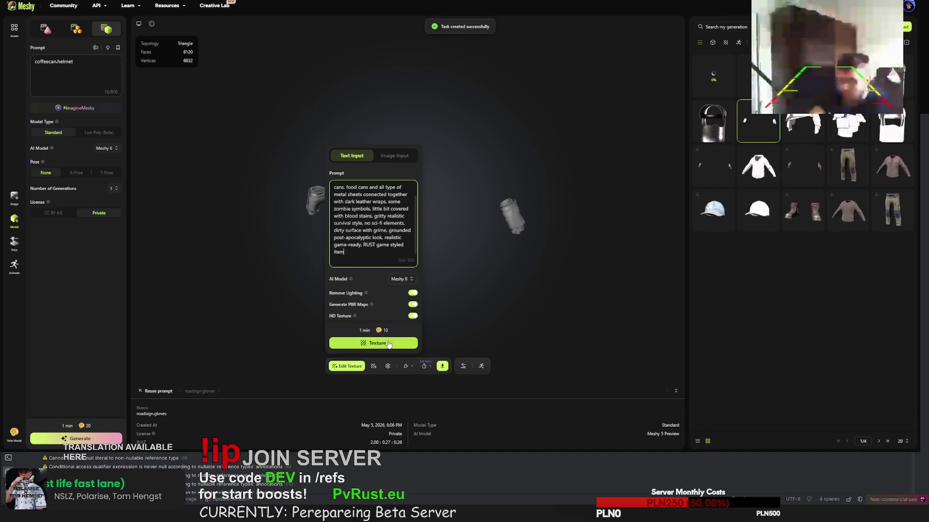
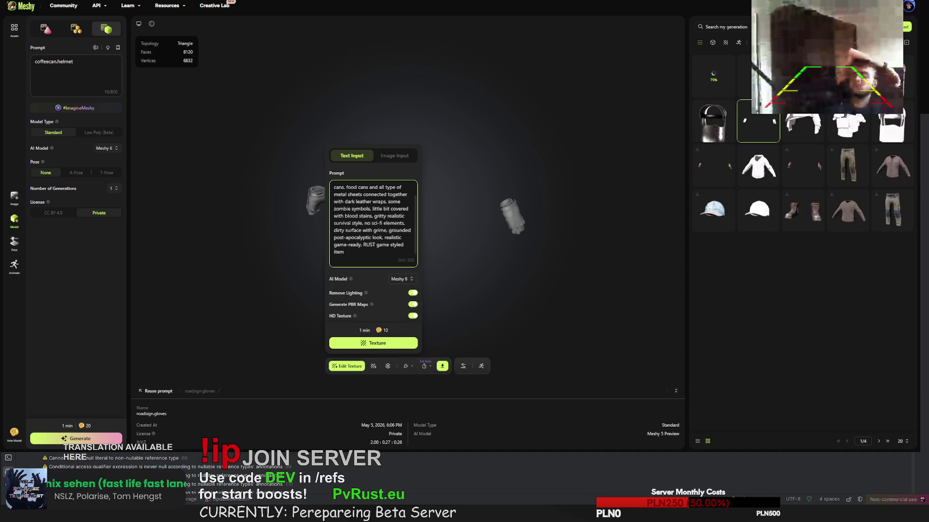
Dismiss the texture prompt, inspect the coffeecan helmet from the front, and request its retry
{"action": "key", "text": "Escape"}
{"action": "left_click", "coordinate": [914, 77]}
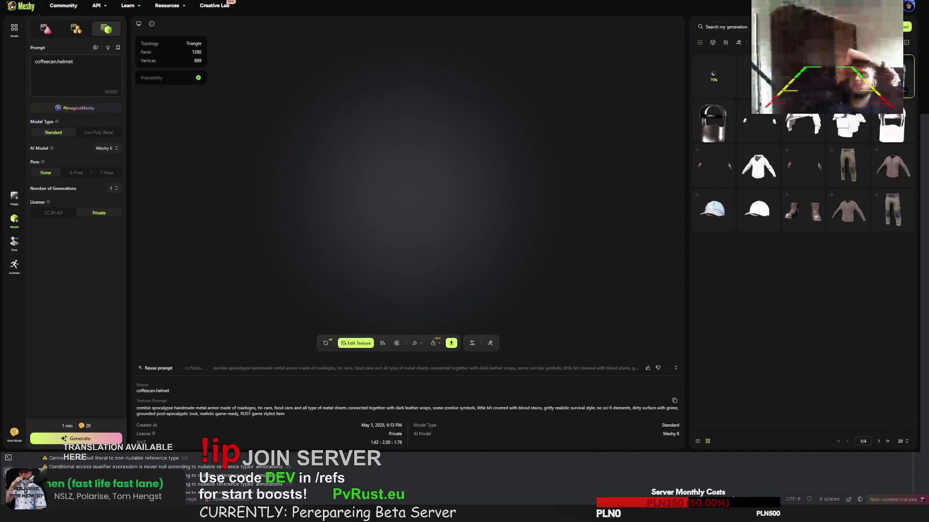
{"action": "mouse_move", "coordinate": [491, 176]}
{"action": "left_mouse_down"}
{"action": "mouse_move", "coordinate": [395, 164]}
{"action": "mouse_move", "coordinate": [385, 175]}
{"action": "mouse_move", "coordinate": [409, 193]}
{"action": "mouse_move", "coordinate": [444, 185]}
{"action": "mouse_move", "coordinate": [466, 204]}
{"action": "mouse_move", "coordinate": [340, 163]}
{"action": "mouse_move", "coordinate": [394, 190]}
{"action": "mouse_move", "coordinate": [487, 192]}
{"action": "mouse_move", "coordinate": [515, 178]}
{"action": "mouse_move", "coordinate": [496, 156]}
{"action": "mouse_move", "coordinate": [472, 174]}
{"action": "mouse_move", "coordinate": [472, 158]}
{"action": "mouse_move", "coordinate": [530, 132]}
{"action": "mouse_move", "coordinate": [568, 170]}
{"action": "mouse_move", "coordinate": [542, 207]}
{"action": "mouse_move", "coordinate": [403, 170]}
{"action": "mouse_move", "coordinate": [475, 147]}
{"action": "mouse_move", "coordinate": [519, 172]}
{"action": "mouse_move", "coordinate": [299, 168]}
{"action": "left_mouse_up"}
{"action": "scroll", "coordinate": [504, 179], "scroll_direction": "up", "scroll_amount": 5}
{"action": "scroll", "coordinate": [394, 190], "scroll_direction": "up", "scroll_amount": 5}
{"action": "scroll", "coordinate": [403, 170], "scroll_direction": "down", "scroll_amount": 10}
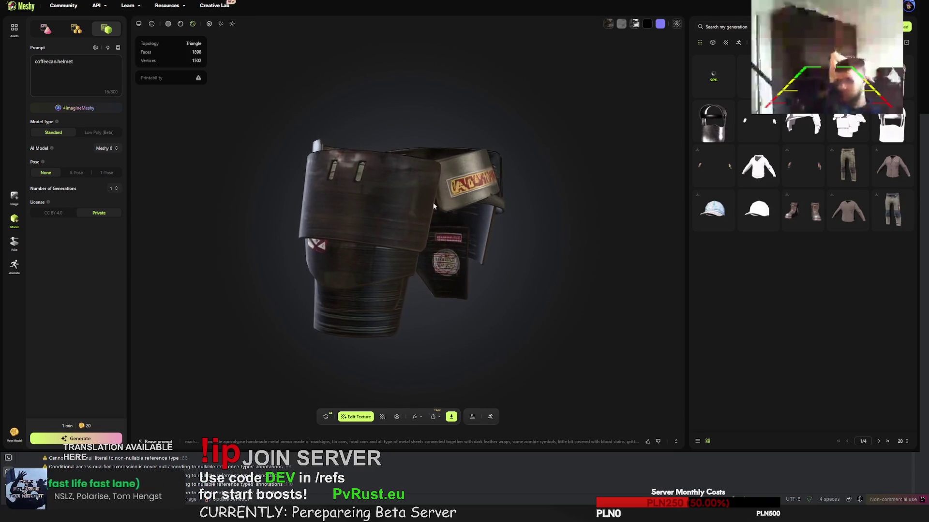
{"action": "left_click", "coordinate": [326, 419]}
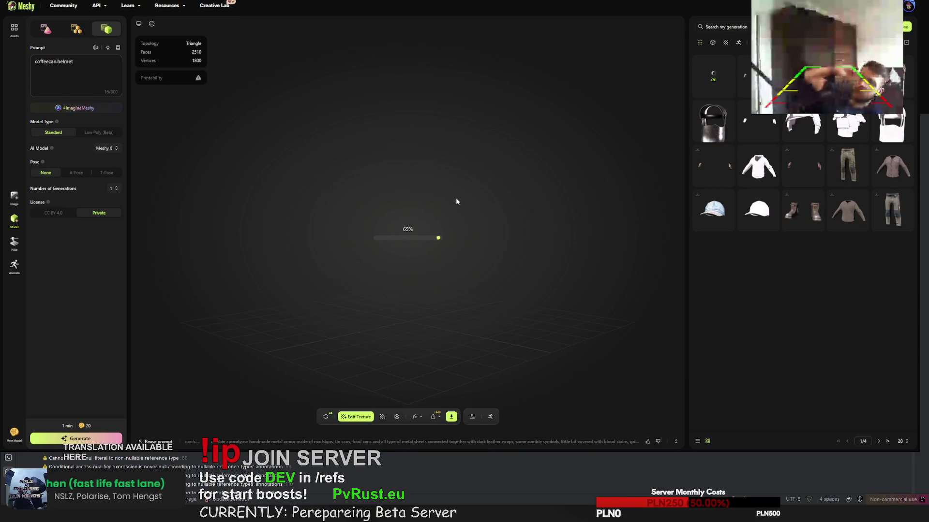
Orbit the striped chest plate to its front, then bring up the 8120-face armored gloves
{"action": "mouse_move", "coordinate": [388, 219]}
{"action": "left_mouse_down"}
{"action": "mouse_move", "coordinate": [306, 216]}
{"action": "mouse_move", "coordinate": [396, 231]}
{"action": "mouse_move", "coordinate": [339, 225]}
{"action": "mouse_move", "coordinate": [389, 221]}
{"action": "mouse_move", "coordinate": [373, 228]}
{"action": "left_mouse_up"}
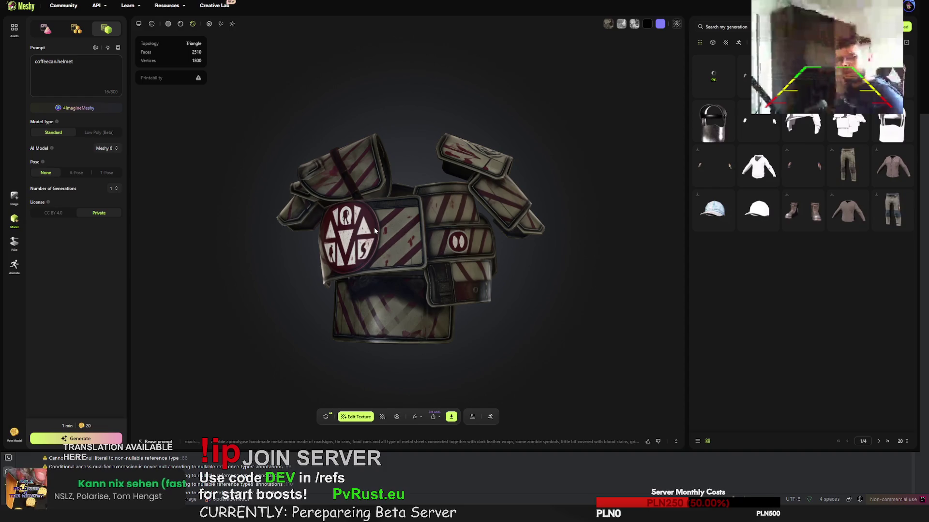
{"action": "left_click_drag", "start_coordinate": [379, 227], "coordinate": [426, 213]}
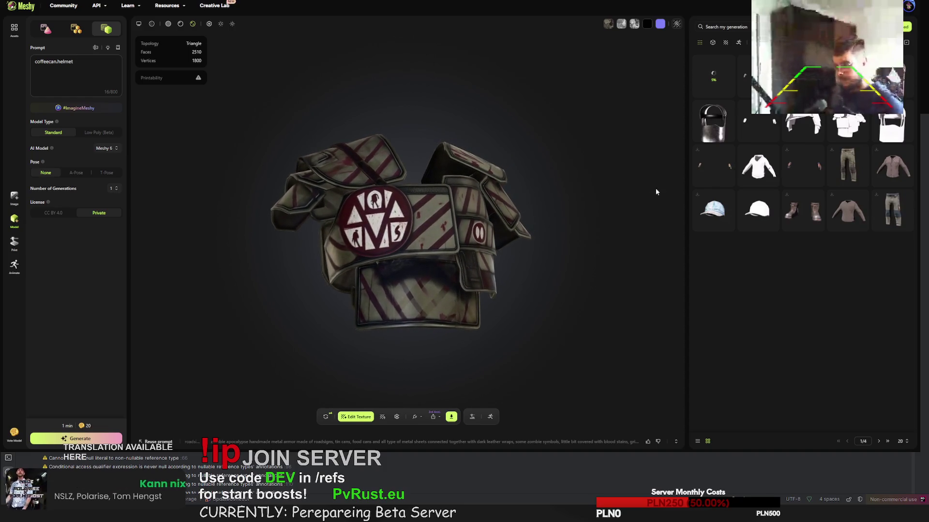
{"action": "left_click", "coordinate": [712, 124]}
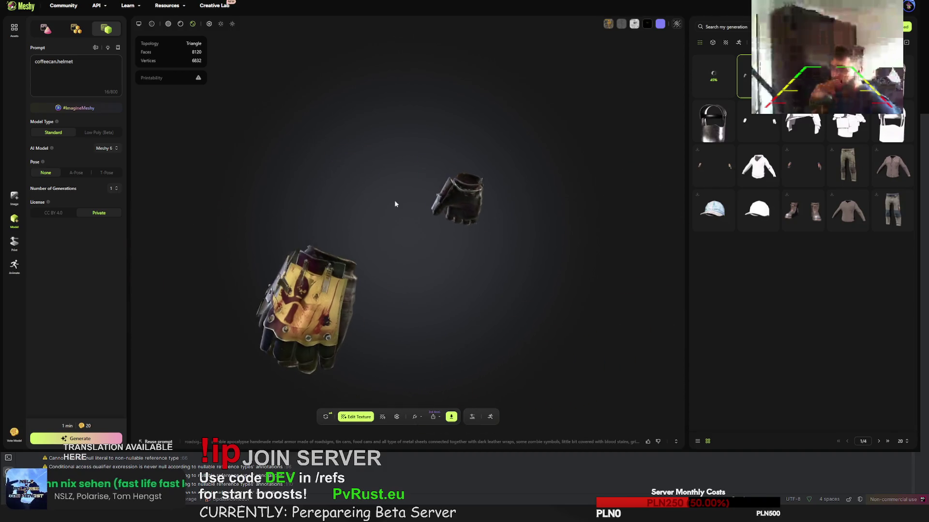
Reopen the striped chest plate, orbit it to side and angled views, then select the coffee-can helmet
{"action": "left_click", "coordinate": [745, 78]}
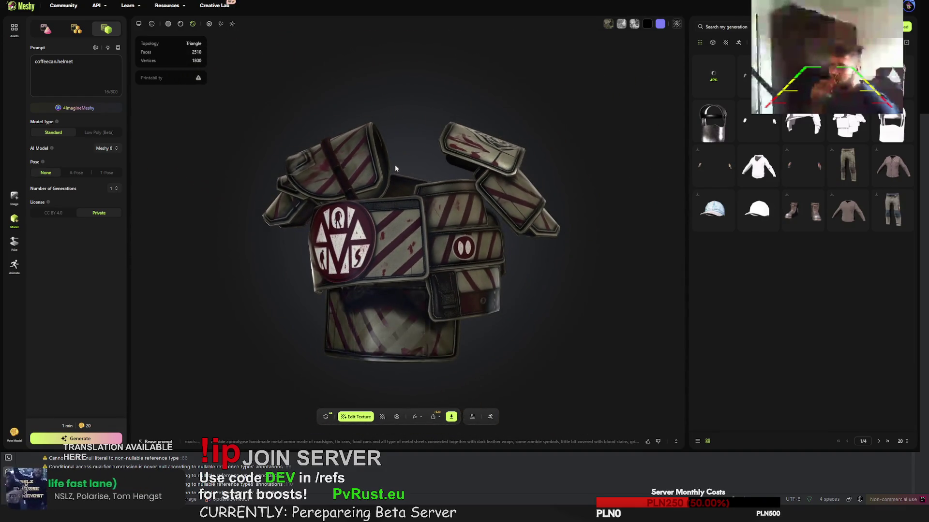
{"action": "mouse_move", "coordinate": [428, 185]}
{"action": "left_mouse_down"}
{"action": "mouse_move", "coordinate": [336, 235]}
{"action": "mouse_move", "coordinate": [462, 242]}
{"action": "mouse_move", "coordinate": [514, 230]}
{"action": "mouse_move", "coordinate": [518, 213]}
{"action": "mouse_move", "coordinate": [444, 207]}
{"action": "mouse_move", "coordinate": [435, 192]}
{"action": "left_mouse_up"}
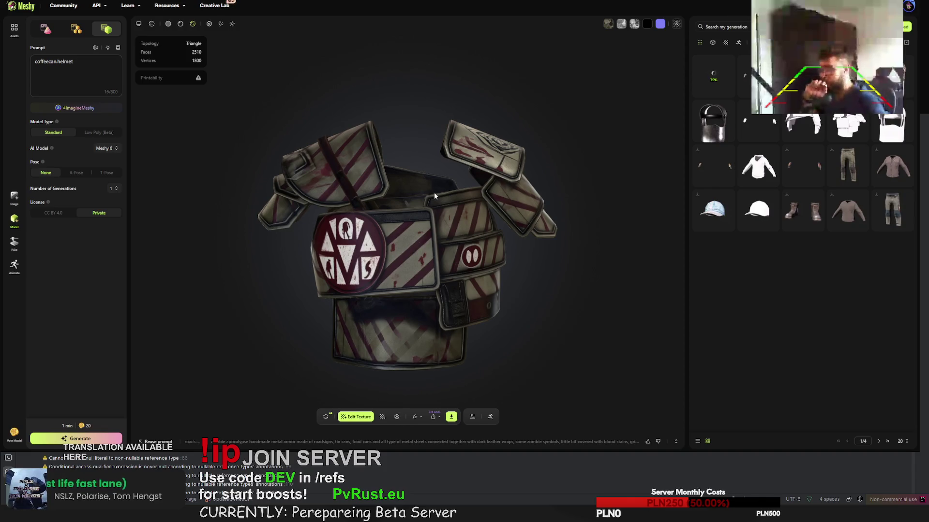
{"action": "mouse_move", "coordinate": [434, 192]}
{"action": "left_mouse_down"}
{"action": "mouse_move", "coordinate": [408, 214]}
{"action": "mouse_move", "coordinate": [350, 216]}
{"action": "mouse_move", "coordinate": [258, 239]}
{"action": "mouse_move", "coordinate": [234, 211]}
{"action": "mouse_move", "coordinate": [266, 196]}
{"action": "mouse_move", "coordinate": [448, 208]}
{"action": "mouse_move", "coordinate": [370, 203]}
{"action": "mouse_move", "coordinate": [418, 211]}
{"action": "left_mouse_up"}
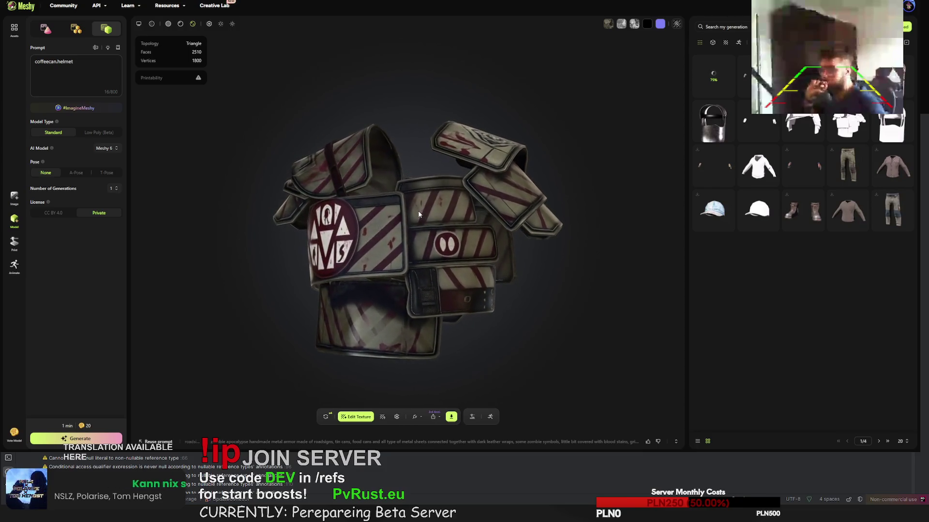
{"action": "mouse_move", "coordinate": [716, 66]}
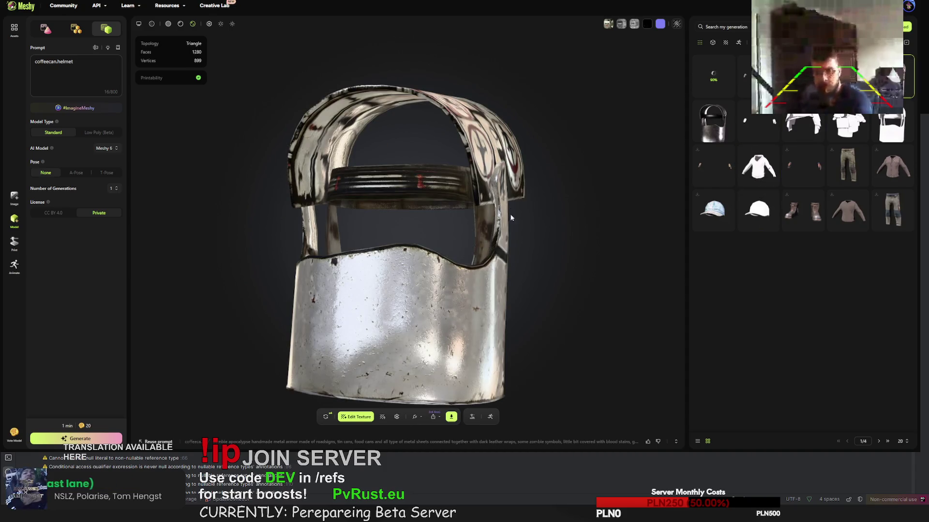
Open the new graffiti belt, orbit and zoom to inspect it, and request its regeneration
{"action": "left_click", "coordinate": [452, 416]}
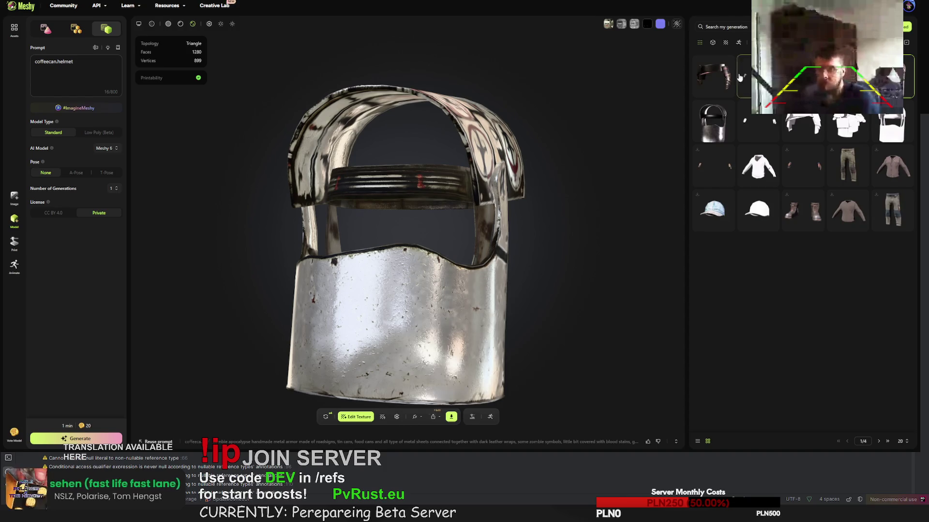
{"action": "left_click", "coordinate": [701, 79]}
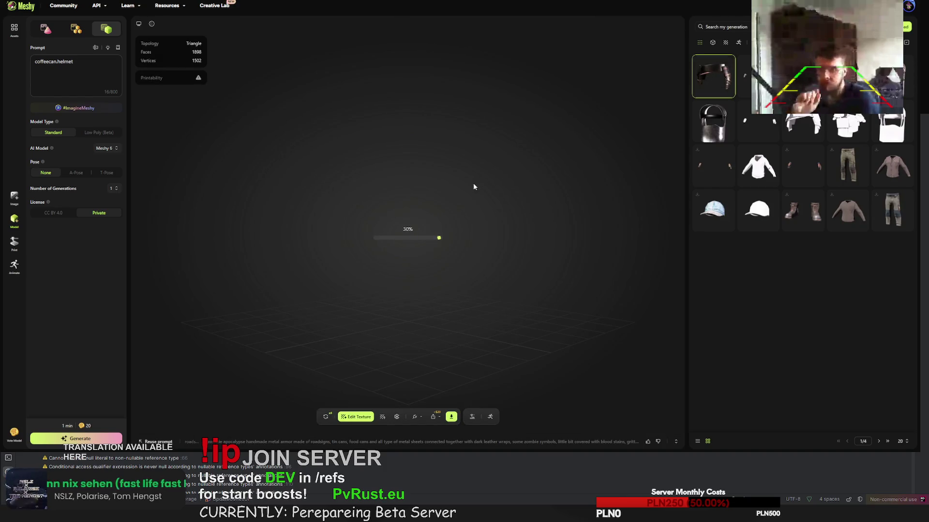
{"action": "mouse_move", "coordinate": [466, 205]}
{"action": "left_mouse_down"}
{"action": "mouse_move", "coordinate": [367, 199]}
{"action": "mouse_move", "coordinate": [428, 193]}
{"action": "mouse_move", "coordinate": [387, 203]}
{"action": "mouse_move", "coordinate": [415, 204]}
{"action": "mouse_move", "coordinate": [338, 199]}
{"action": "mouse_move", "coordinate": [425, 204]}
{"action": "mouse_move", "coordinate": [365, 198]}
{"action": "mouse_move", "coordinate": [551, 193]}
{"action": "mouse_move", "coordinate": [539, 373]}
{"action": "left_mouse_up"}
{"action": "scroll", "coordinate": [409, 203], "scroll_direction": "up", "scroll_amount": 5}
{"action": "scroll", "coordinate": [550, 193], "scroll_direction": "down", "scroll_amount": 5}
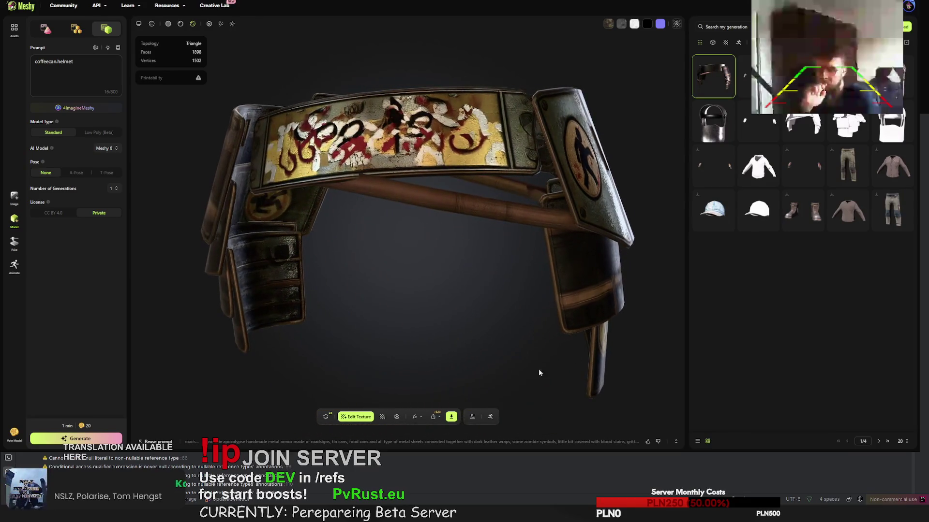
{"action": "left_click", "coordinate": [325, 416]}
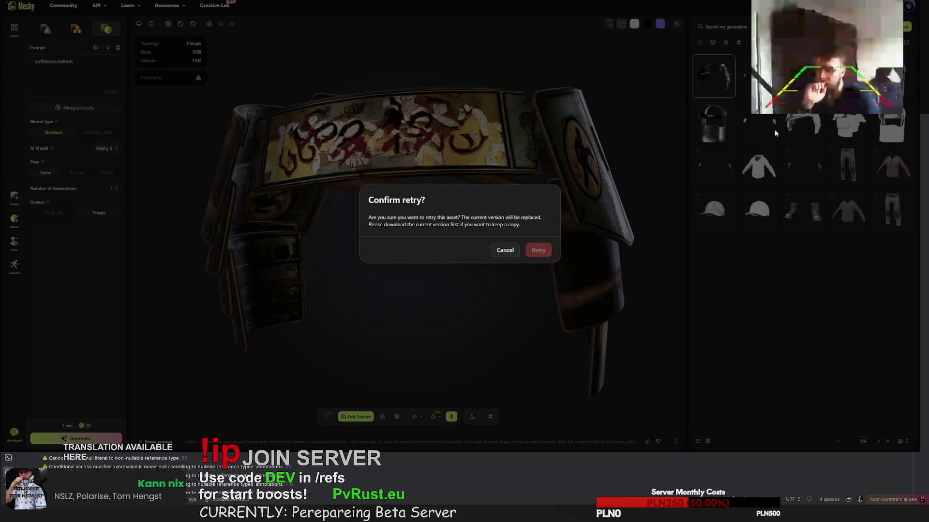
Confirm the belt retry and bring up the striped chest plate's FBX download settings
{"action": "left_click", "coordinate": [538, 250]}
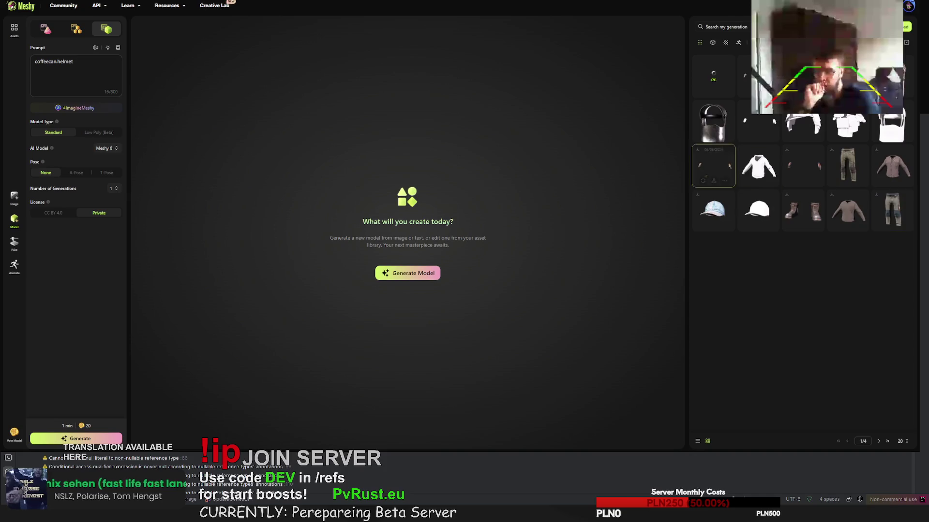
{"action": "left_click", "coordinate": [803, 79]}
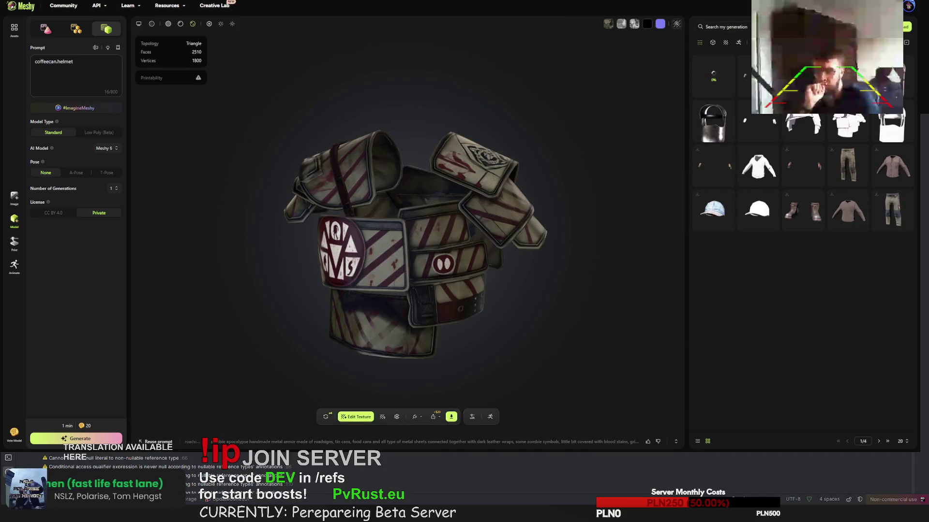
{"action": "left_click", "coordinate": [451, 417]}
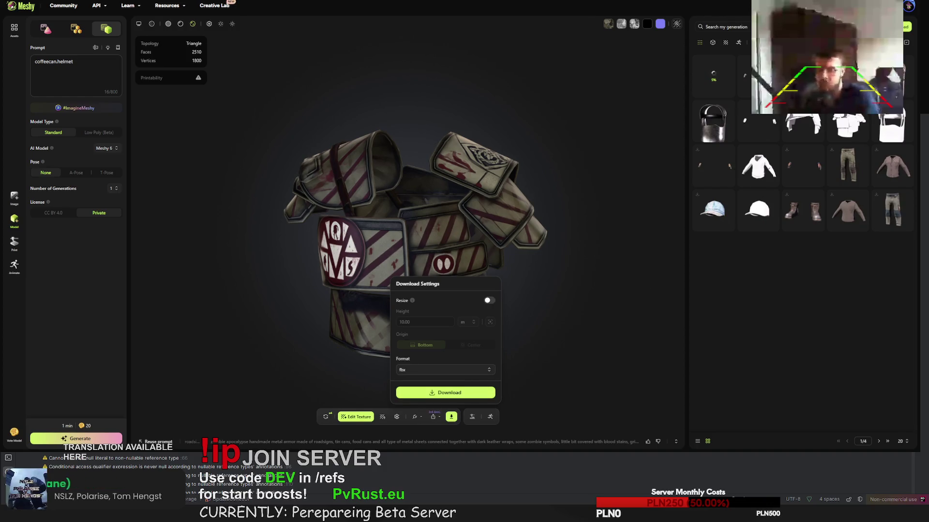
Download the armored gloves as an FBX file and close the download settings
{"action": "left_click", "coordinate": [745, 76]}
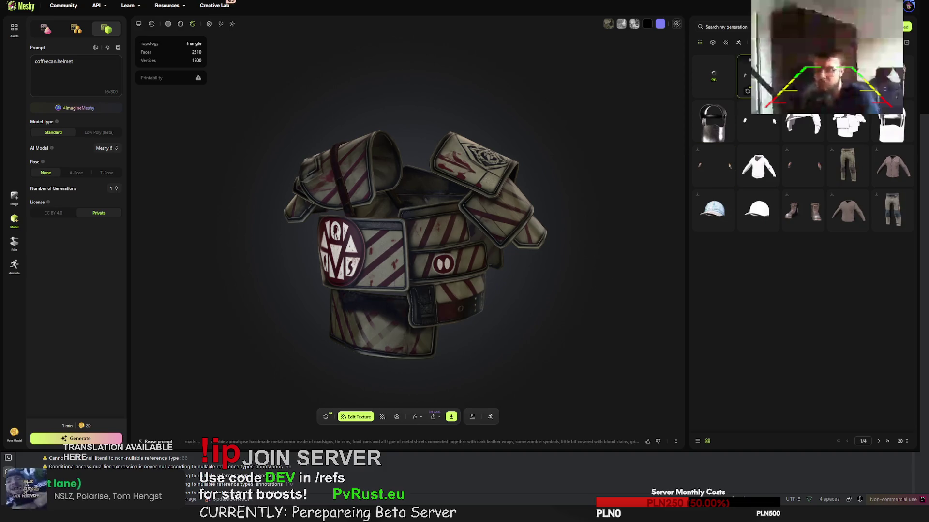
{"action": "left_click", "coordinate": [450, 417]}
{"action": "left_click", "coordinate": [445, 393]}
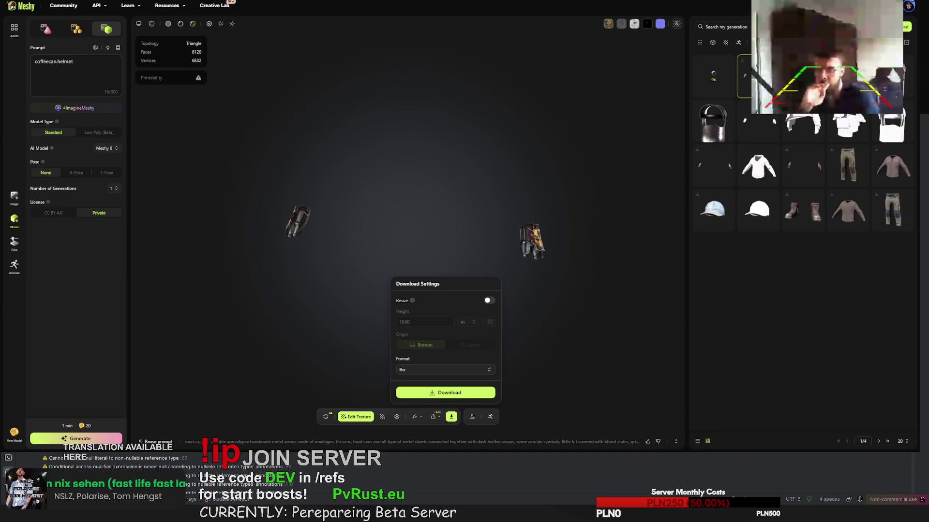
{"action": "left_click", "coordinate": [619, 289]}
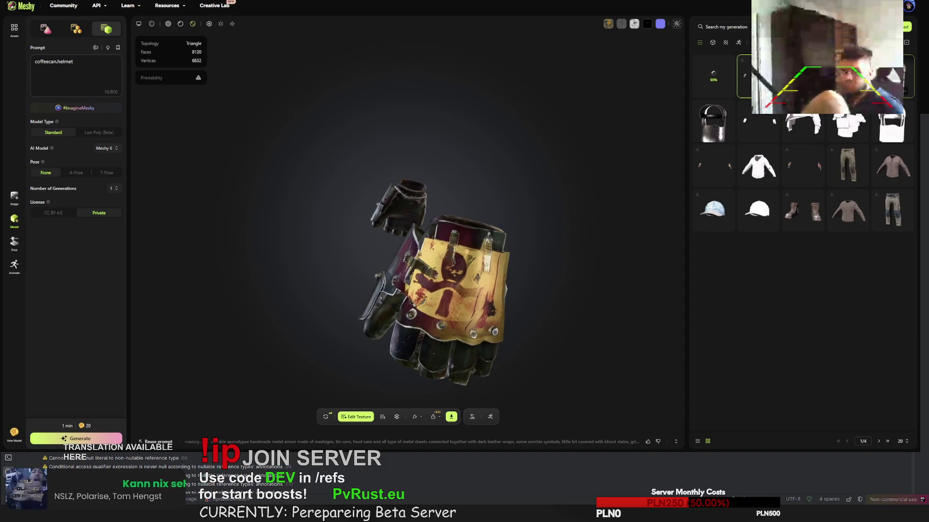
Confirm three retries, including the chest plate and gloves, then orbit the rusted 1898-face piece
{"action": "left_click", "coordinate": [325, 417]}
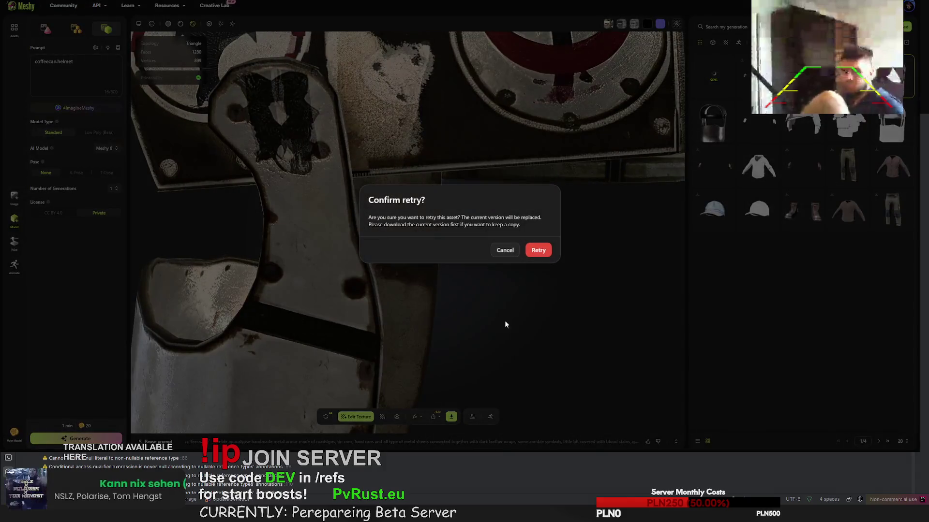
{"action": "left_click", "coordinate": [538, 250]}
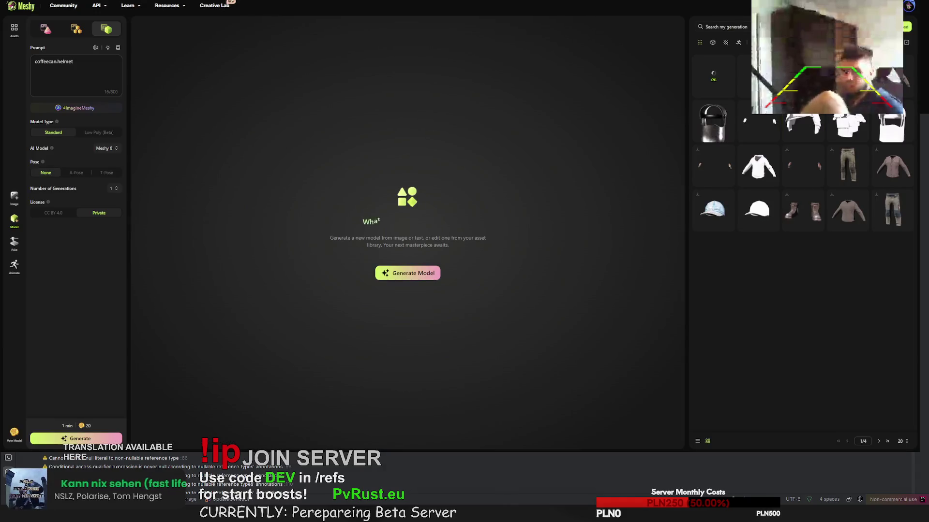
{"action": "left_click", "coordinate": [325, 416]}
{"action": "left_click", "coordinate": [538, 256]}
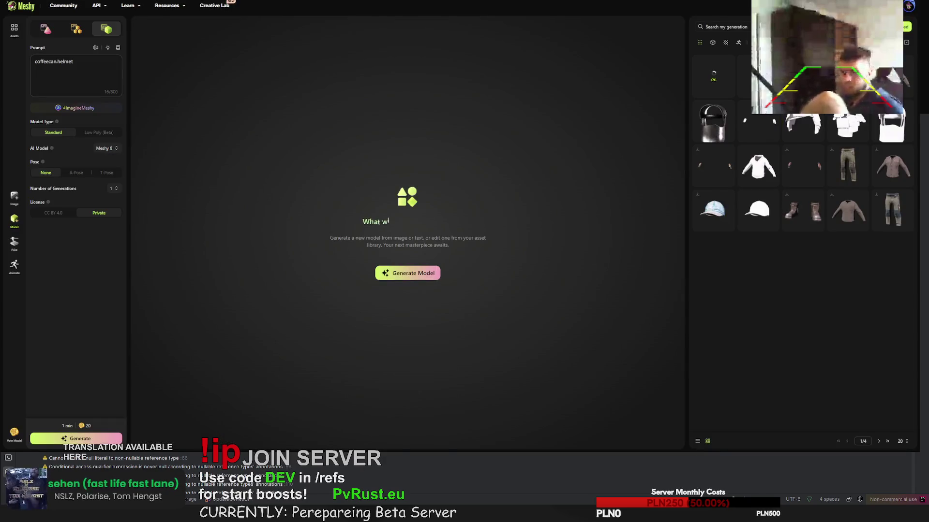
{"action": "left_click", "coordinate": [325, 417]}
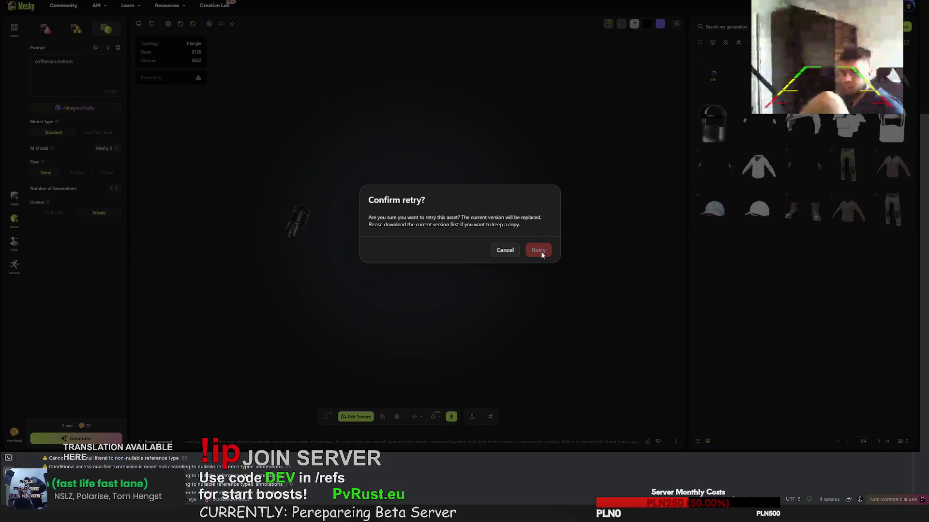
{"action": "left_click", "coordinate": [541, 254]}
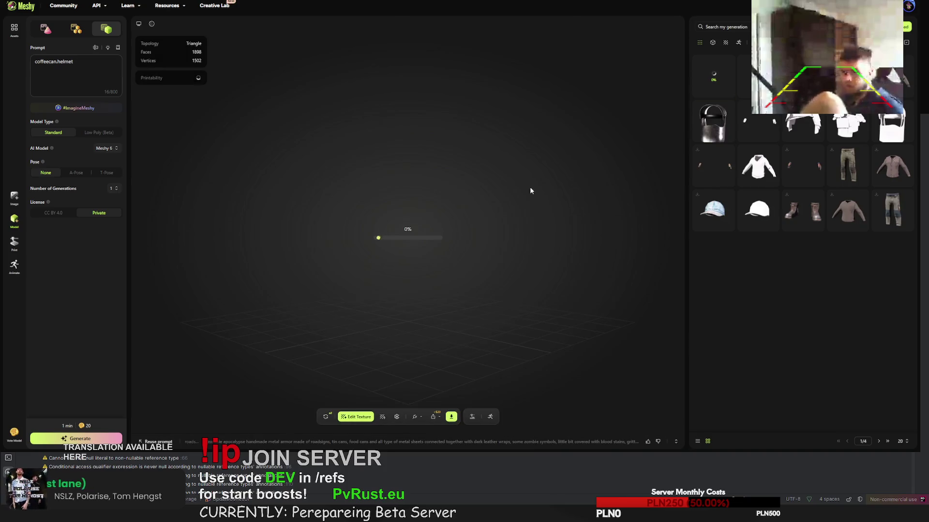
{"action": "mouse_move", "coordinate": [517, 219]}
{"action": "left_mouse_down"}
{"action": "mouse_move", "coordinate": [327, 202]}
{"action": "mouse_move", "coordinate": [422, 202]}
{"action": "mouse_move", "coordinate": [330, 204]}
{"action": "left_mouse_up"}
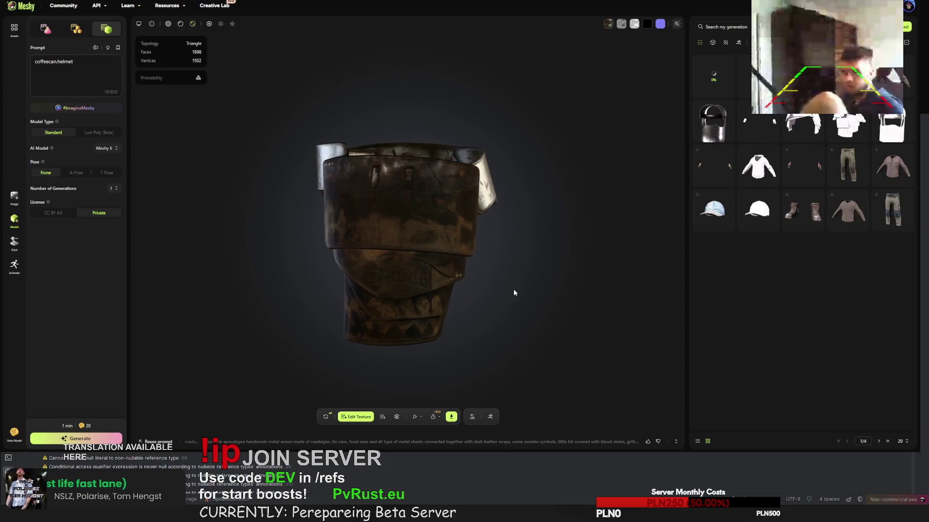
Download the weathered armor piece, then confirm a retry to replace it with a fresh version
{"action": "left_click", "coordinate": [452, 417]}
{"action": "left_click", "coordinate": [454, 394]}
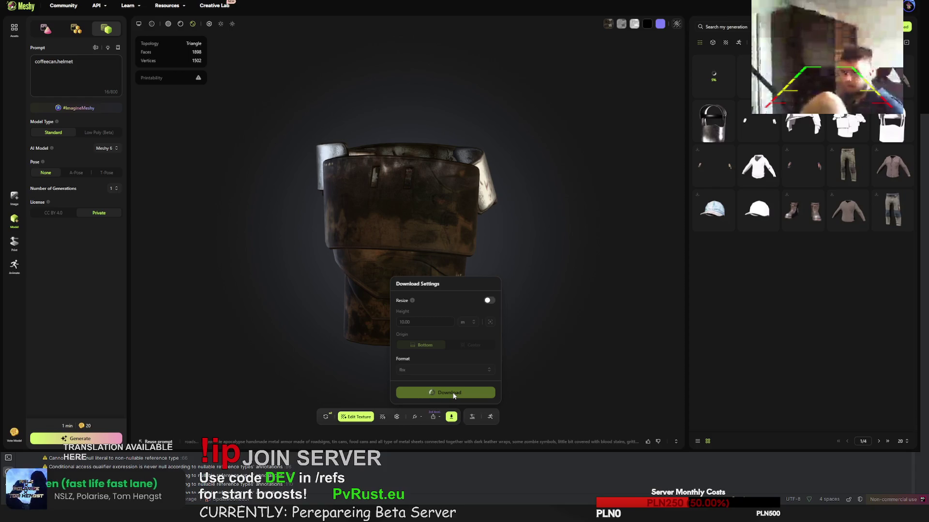
{"action": "left_click", "coordinate": [326, 416]}
{"action": "left_click", "coordinate": [538, 251]}
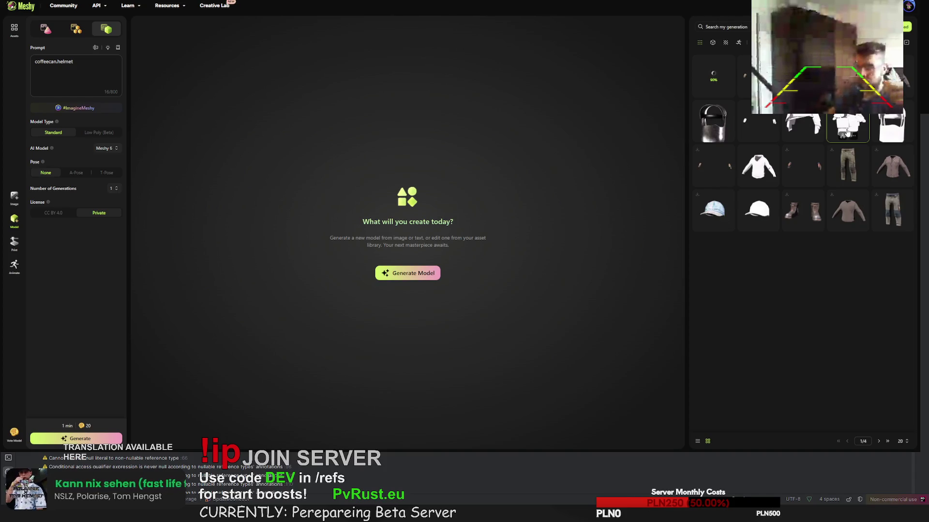
Check the finished chest plate, gloves, coffee-can helmet and the pending generation in turn
{"action": "left_click", "coordinate": [846, 131]}
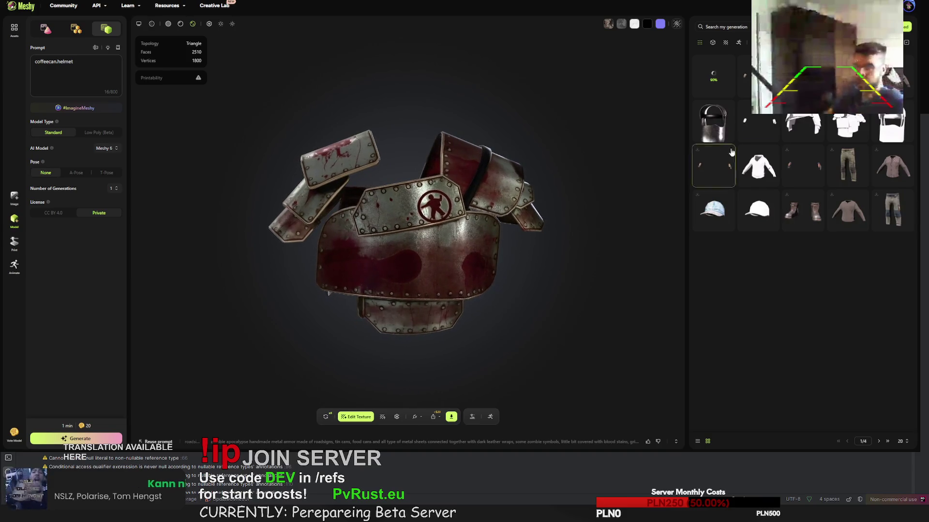
{"action": "left_click", "coordinate": [757, 76]}
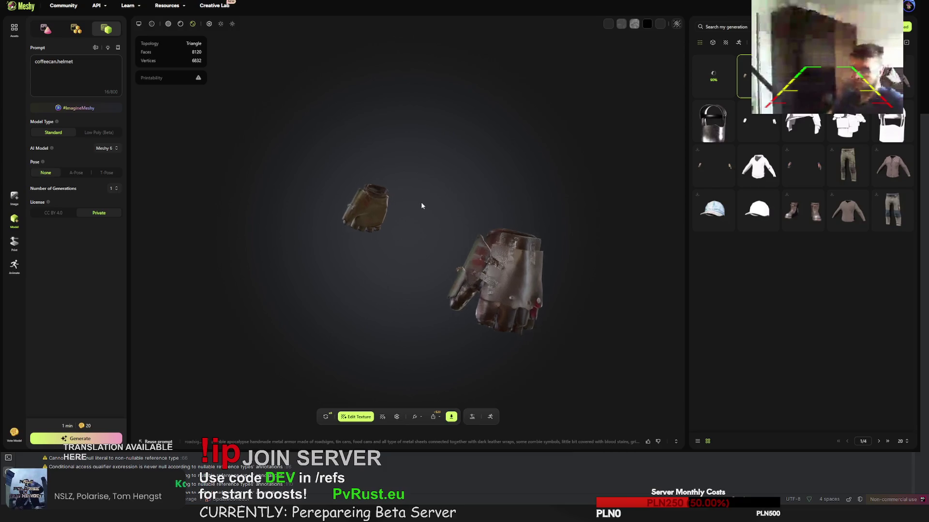
{"action": "left_click", "coordinate": [713, 76]}
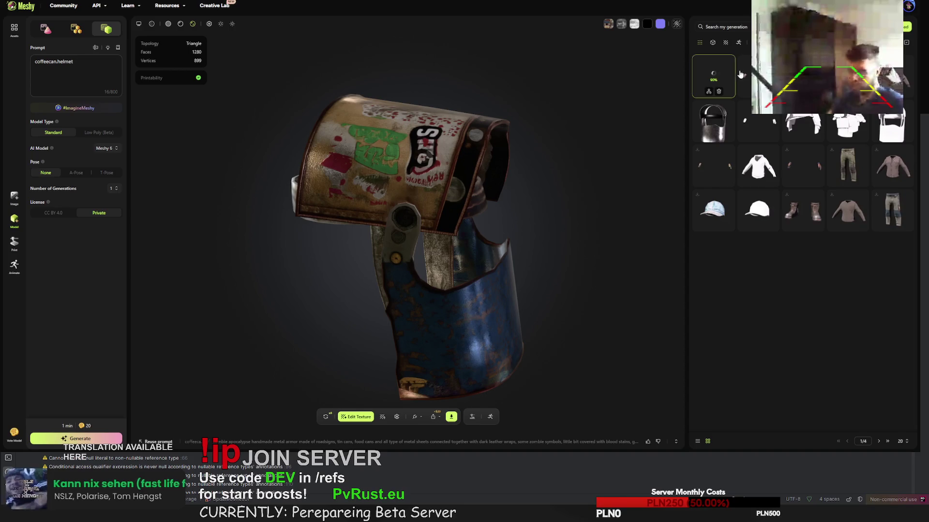
{"action": "left_click", "coordinate": [718, 77]}
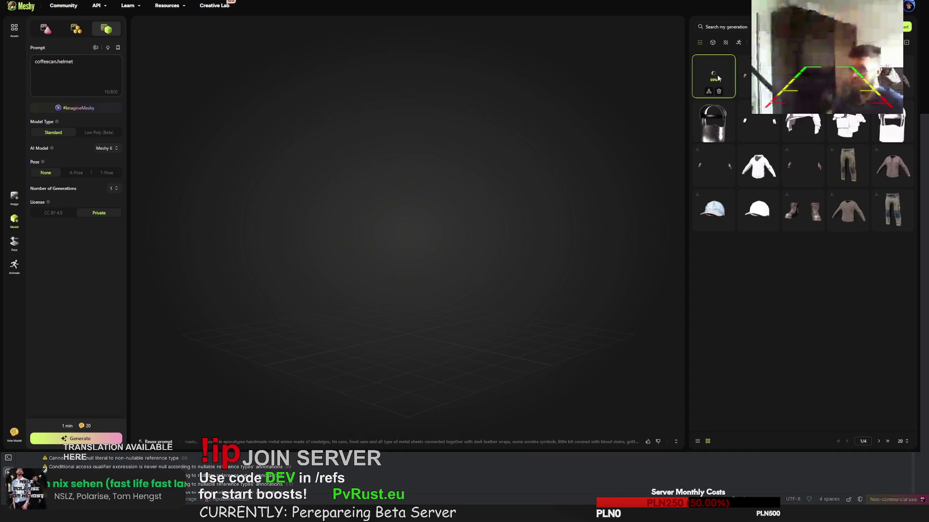
{"action": "left_click", "coordinate": [742, 76]}
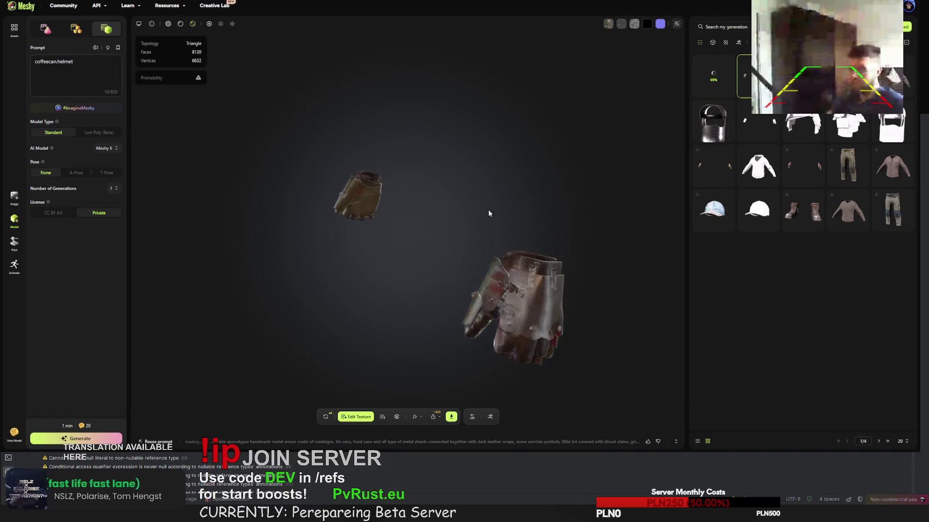
Open the zombie-warning badge belt and orbit and zoom to view its badge plate and front
{"action": "left_click", "coordinate": [713, 76]}
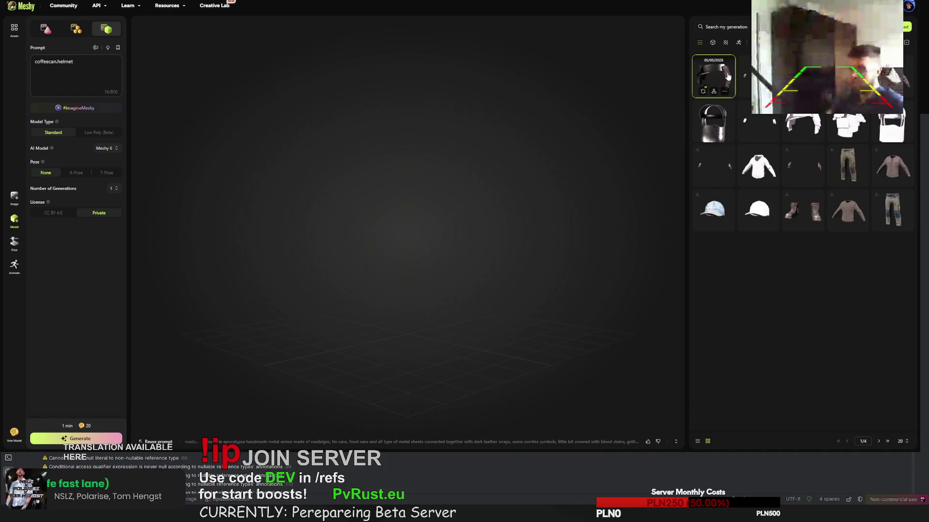
{"action": "mouse_move", "coordinate": [497, 185]}
{"action": "left_mouse_down"}
{"action": "mouse_move", "coordinate": [289, 173]}
{"action": "mouse_move", "coordinate": [391, 182]}
{"action": "mouse_move", "coordinate": [255, 182]}
{"action": "mouse_move", "coordinate": [368, 205]}
{"action": "left_mouse_up"}
{"action": "scroll", "coordinate": [392, 182], "scroll_direction": "up", "scroll_amount": 10}
{"action": "scroll", "coordinate": [368, 281], "scroll_direction": "down", "scroll_amount": 5}
{"action": "left_click_drag", "start_coordinate": [374, 274], "coordinate": [315, 269]}
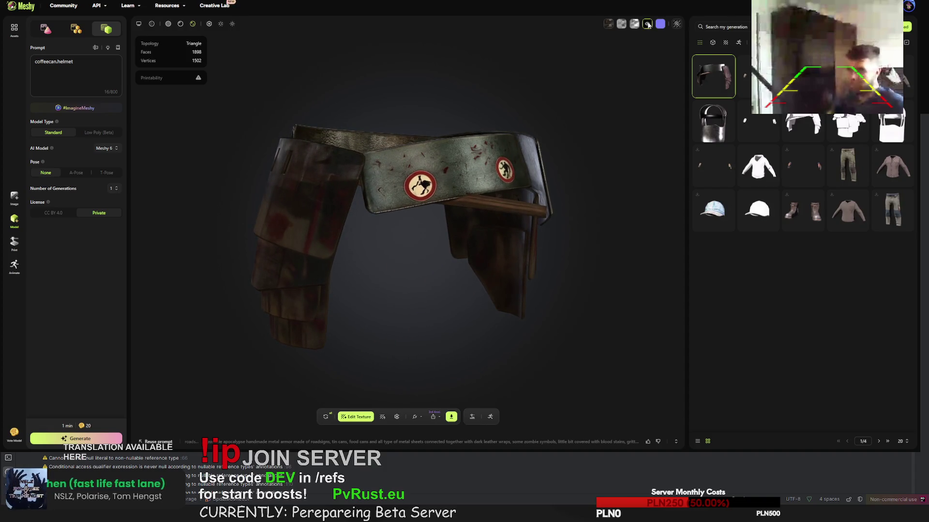
Apply the brighter, cooler lighting preset and preview the belt's texture map
{"action": "left_click", "coordinate": [608, 24]}
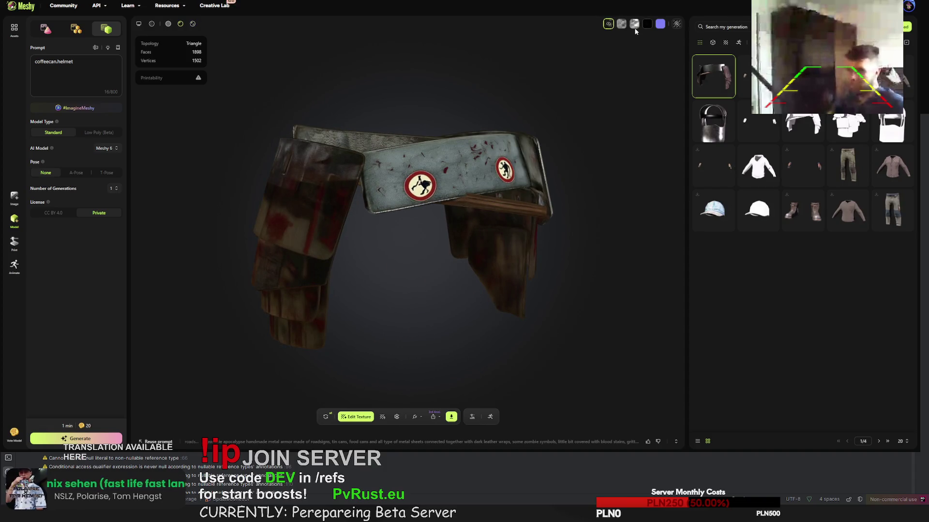
{"action": "left_click", "coordinate": [676, 24]}
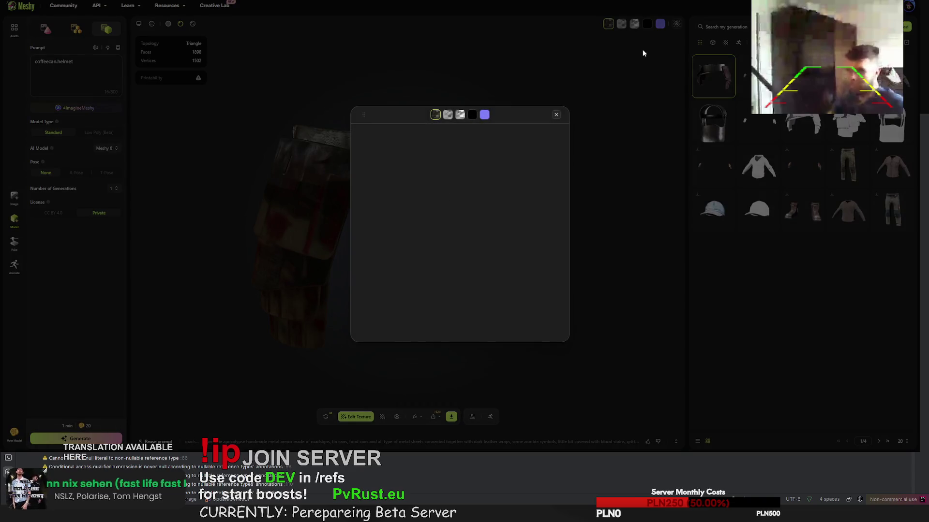
{"action": "left_click", "coordinate": [435, 116]}
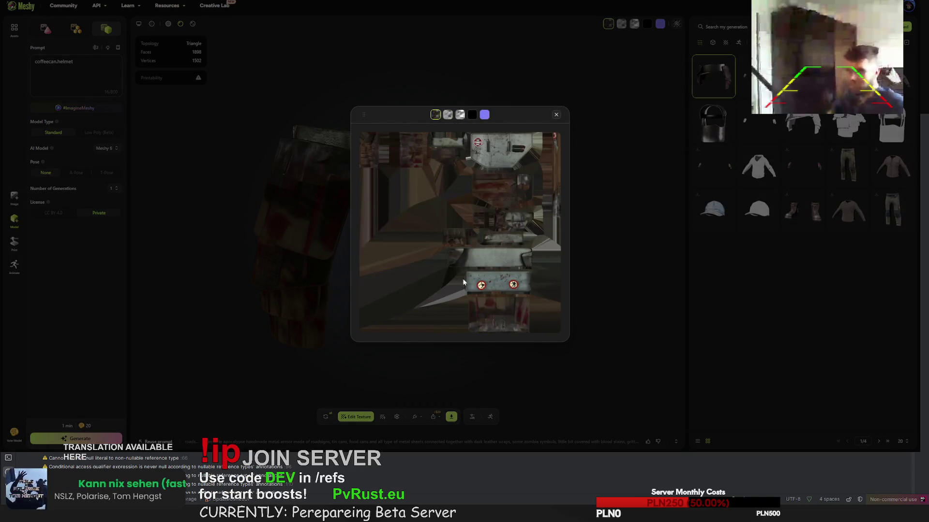
{"action": "left_click", "coordinate": [556, 115]}
Orbit the belt to a front view, recheck the texture map, then rotate and zoom to another angle
{"action": "mouse_move", "coordinate": [457, 184]}
{"action": "left_mouse_down"}
{"action": "mouse_move", "coordinate": [554, 179]}
{"action": "mouse_move", "coordinate": [570, 190]}
{"action": "mouse_move", "coordinate": [516, 179]}
{"action": "mouse_move", "coordinate": [651, 194]}
{"action": "mouse_move", "coordinate": [484, 203]}
{"action": "mouse_move", "coordinate": [488, 214]}
{"action": "left_mouse_up"}
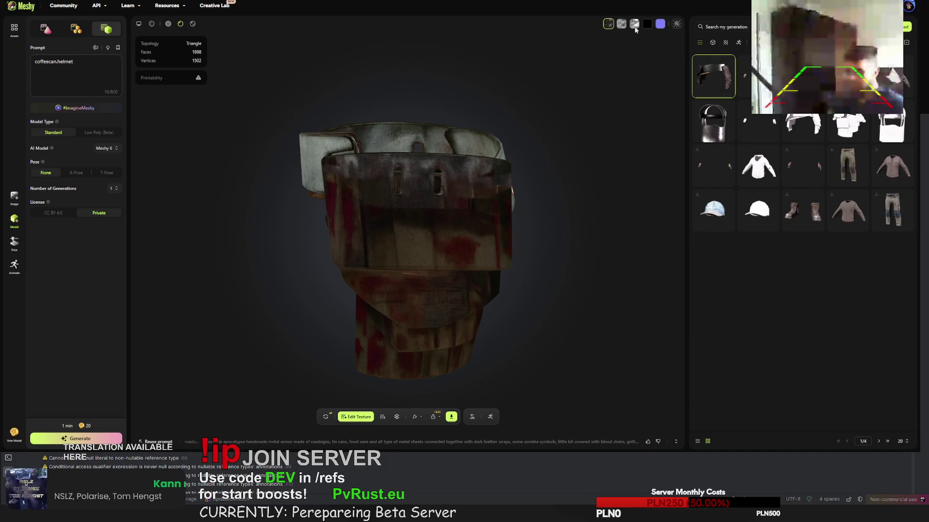
{"action": "left_click", "coordinate": [676, 24]}
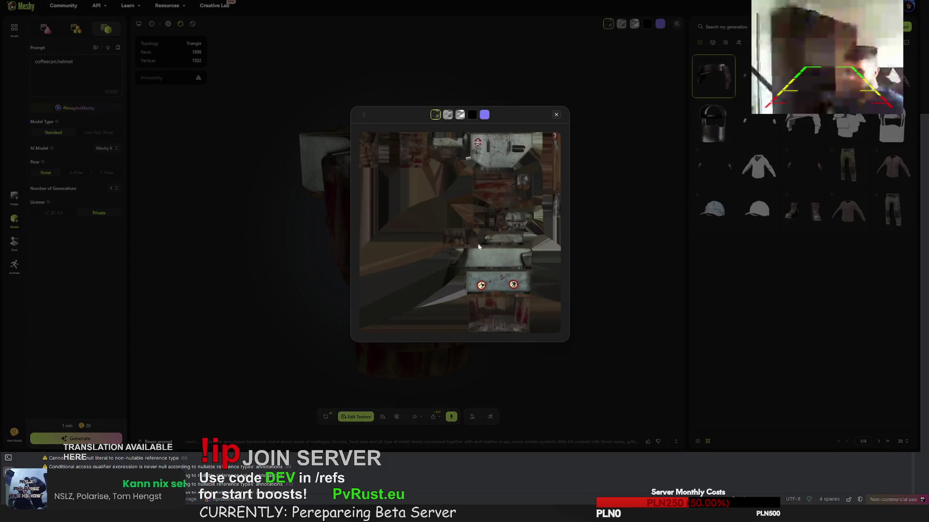
{"action": "left_click", "coordinate": [557, 115]}
{"action": "mouse_move", "coordinate": [537, 150]}
{"action": "left_mouse_down"}
{"action": "mouse_move", "coordinate": [464, 207]}
{"action": "mouse_move", "coordinate": [535, 208]}
{"action": "mouse_move", "coordinate": [397, 198]}
{"action": "mouse_move", "coordinate": [408, 179]}
{"action": "mouse_move", "coordinate": [432, 195]}
{"action": "mouse_move", "coordinate": [502, 196]}
{"action": "mouse_move", "coordinate": [424, 197]}
{"action": "mouse_move", "coordinate": [540, 344]}
{"action": "left_mouse_up"}
{"action": "scroll", "coordinate": [407, 178], "scroll_direction": "up", "scroll_amount": 5}
{"action": "scroll", "coordinate": [407, 178], "scroll_direction": "down", "scroll_amount": 5}
{"action": "scroll", "coordinate": [439, 195], "scroll_direction": "down", "scroll_amount": 5}
Retry the belt generation and confirm discarding it so a new version starts processing
{"action": "left_click", "coordinate": [325, 417]}
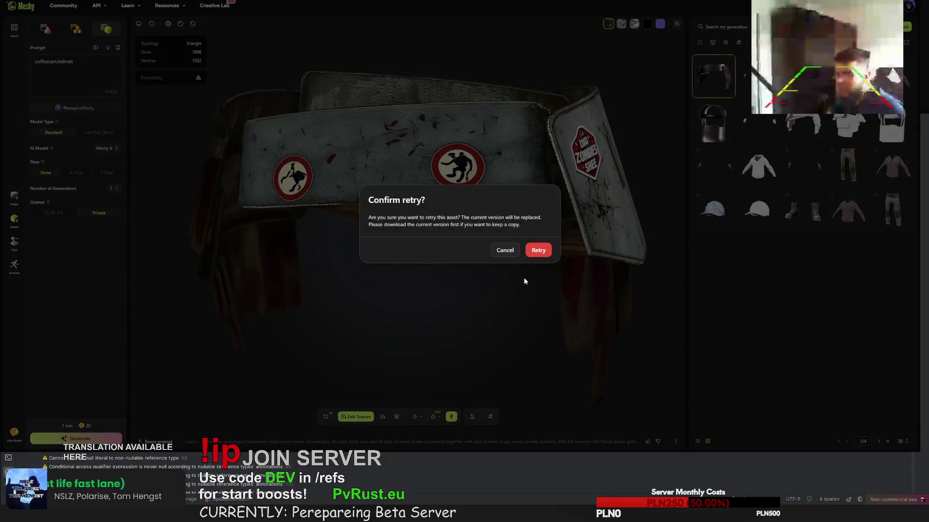
{"action": "left_click", "coordinate": [538, 251]}
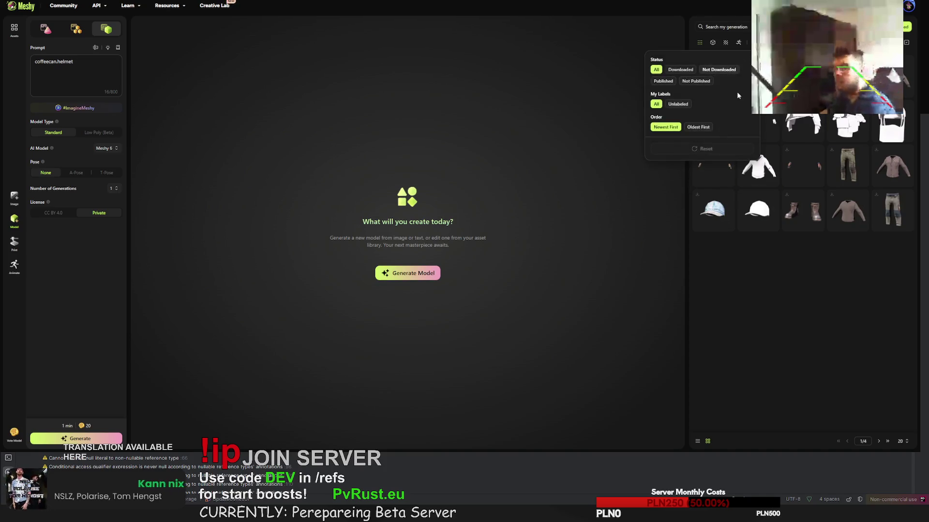
Browse the generations list past the gloves and load the blood-stained chest armor into the viewer
{"action": "left_click", "coordinate": [730, 68]}
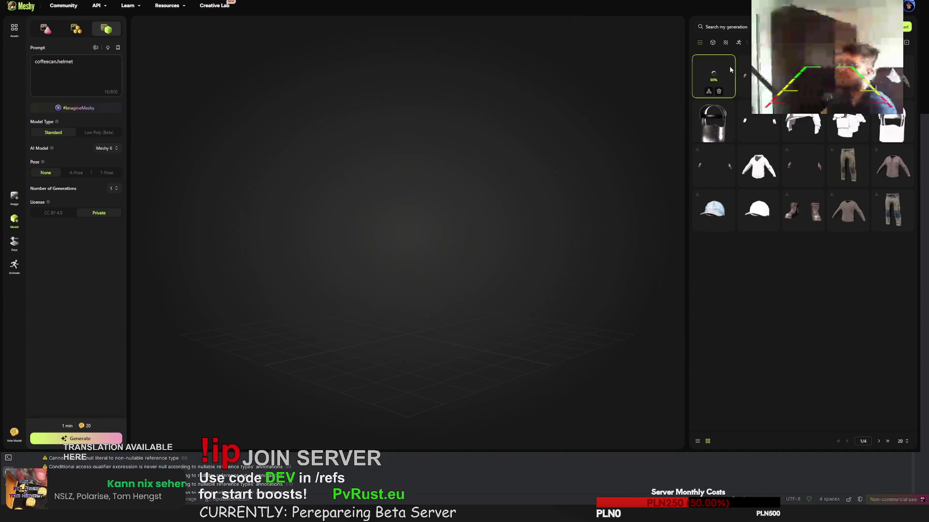
{"action": "left_click", "coordinate": [747, 87]}
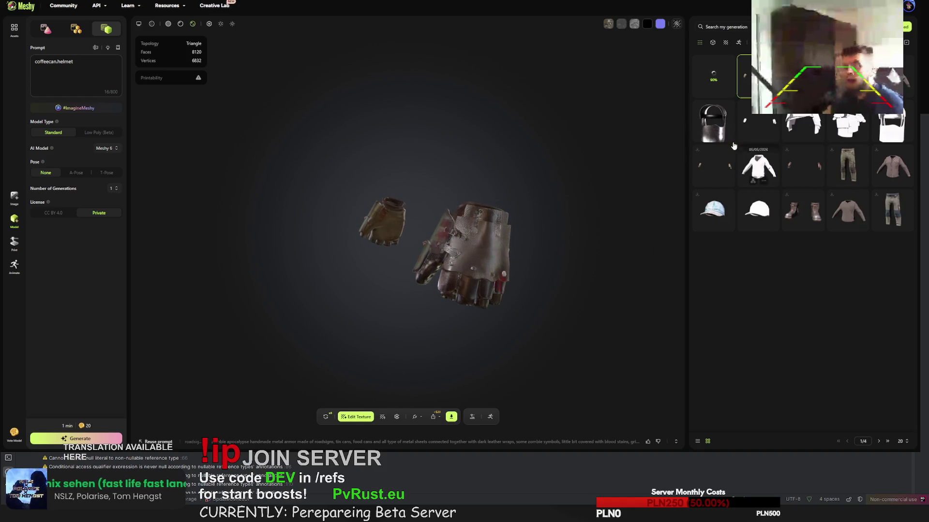
{"action": "scroll", "coordinate": [532, 211], "scroll_direction": "up", "scroll_amount": 10}
{"action": "scroll", "coordinate": [527, 209], "scroll_direction": "down", "scroll_amount": 5}
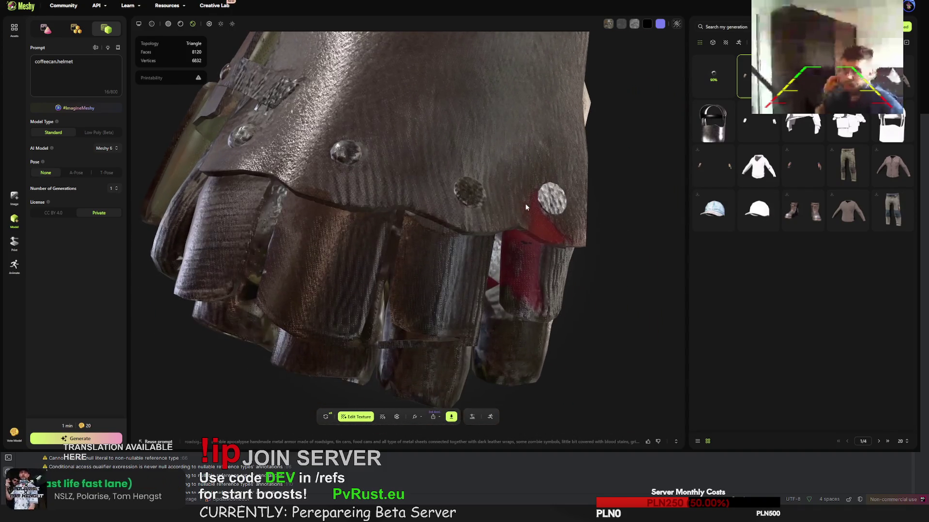
{"action": "scroll", "coordinate": [526, 207], "scroll_direction": "down", "scroll_amount": 5}
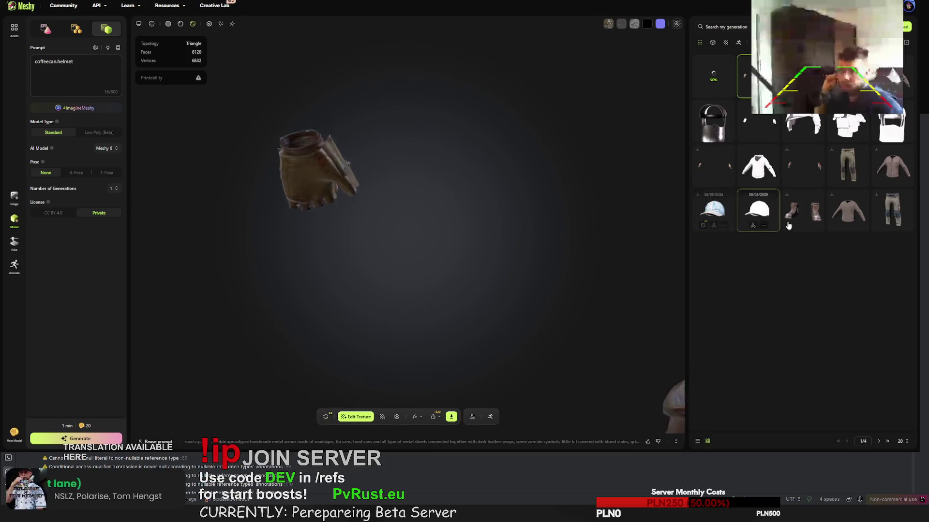
{"action": "left_click", "coordinate": [734, 122]}
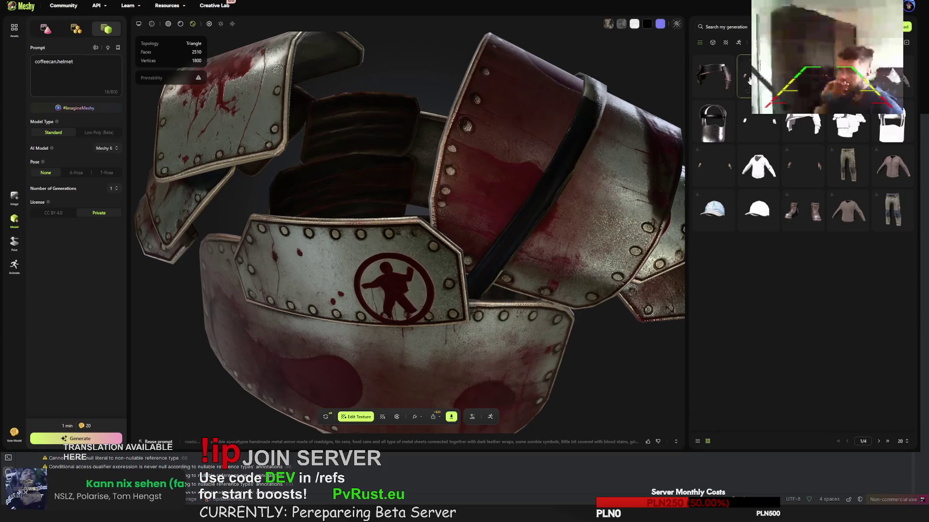
Download the textured roadsign.kilt as an FBX file
{"action": "left_click", "coordinate": [713, 76]}
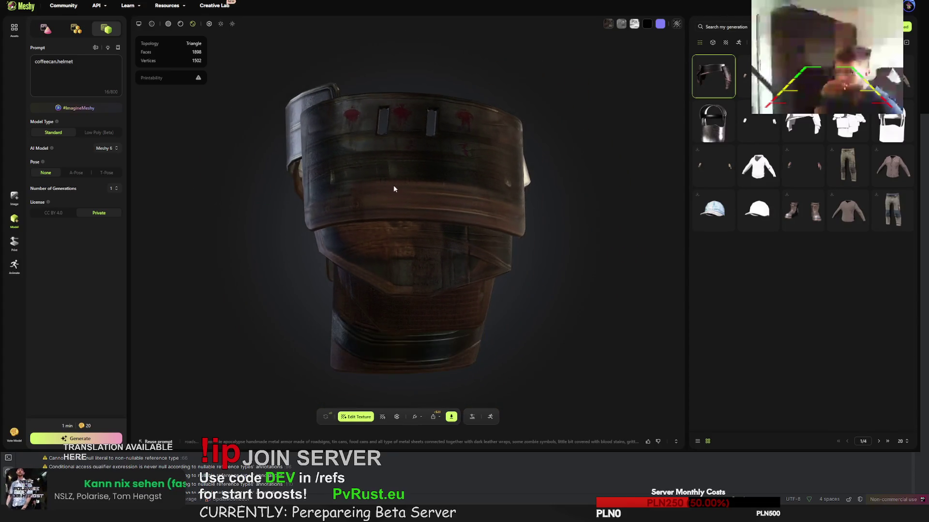
{"action": "left_click", "coordinate": [450, 416]}
{"action": "left_click", "coordinate": [440, 393]}
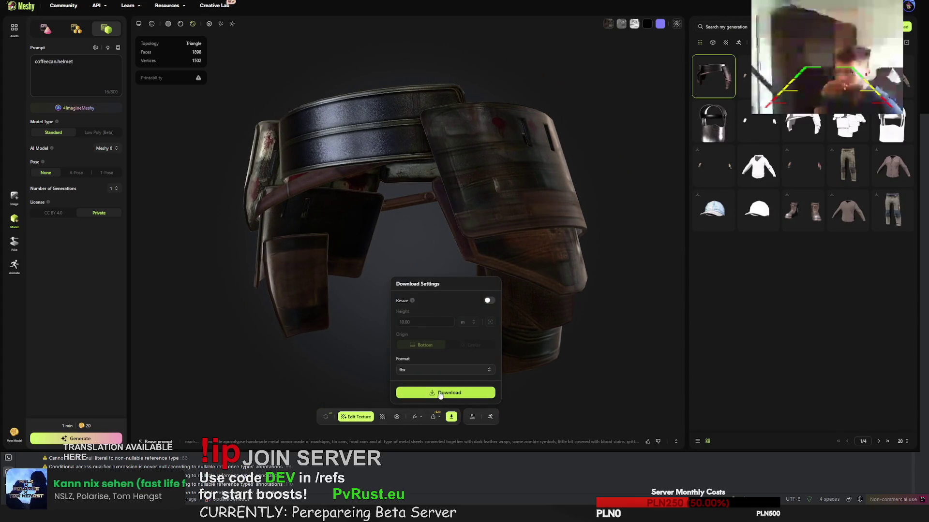
{"action": "left_click", "coordinate": [357, 445]}
Select the kilt's full texture prompt text, then load the untextured kilt version
{"action": "left_click", "coordinate": [356, 444]}
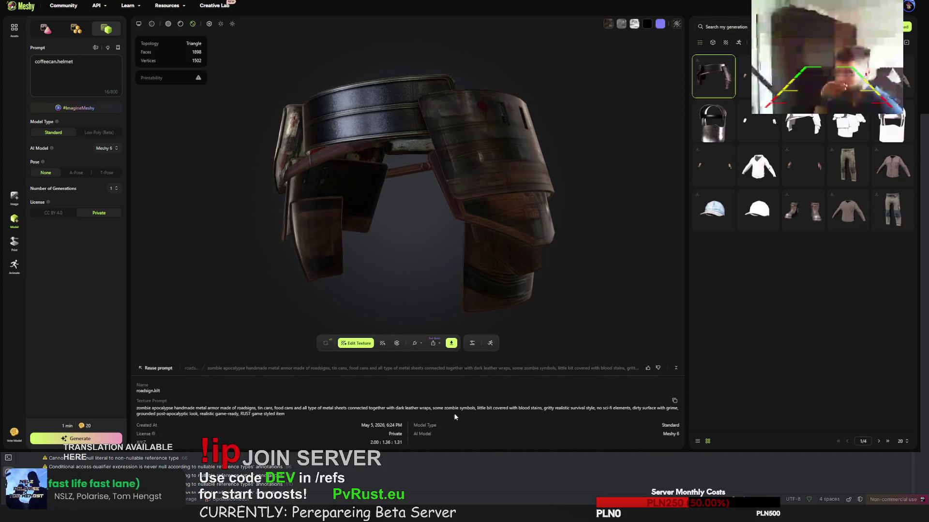
{"action": "mouse_move", "coordinate": [291, 417]}
{"action": "left_mouse_down"}
{"action": "mouse_move", "coordinate": [145, 424]}
{"action": "mouse_move", "coordinate": [143, 407]}
{"action": "left_mouse_up"}
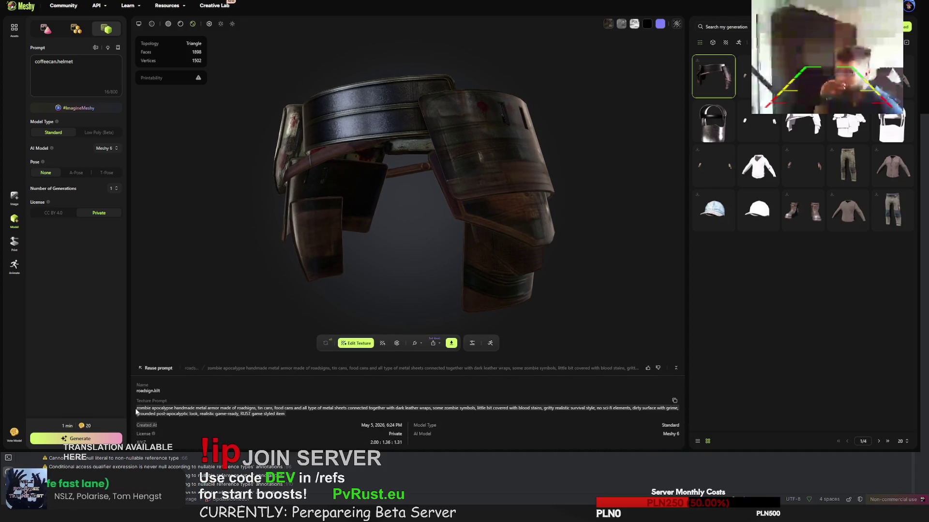
{"action": "left_click", "coordinate": [803, 126]}
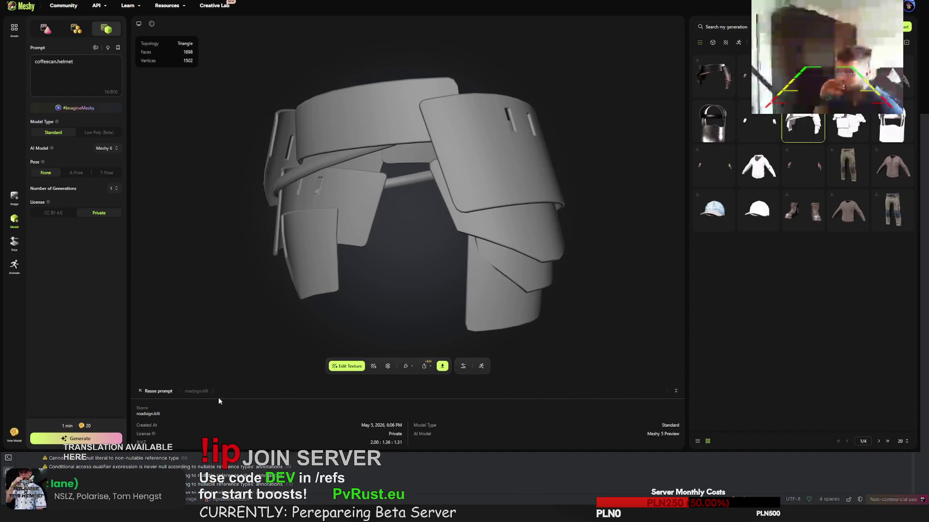
Paste the copied kilt texture prompt into the Edit Texture prompt box
{"action": "left_click", "coordinate": [347, 366]}
{"action": "left_click_drag", "start_coordinate": [362, 230], "coordinate": [331, 232]}
{"action": "key", "text": "ctrl+v"}
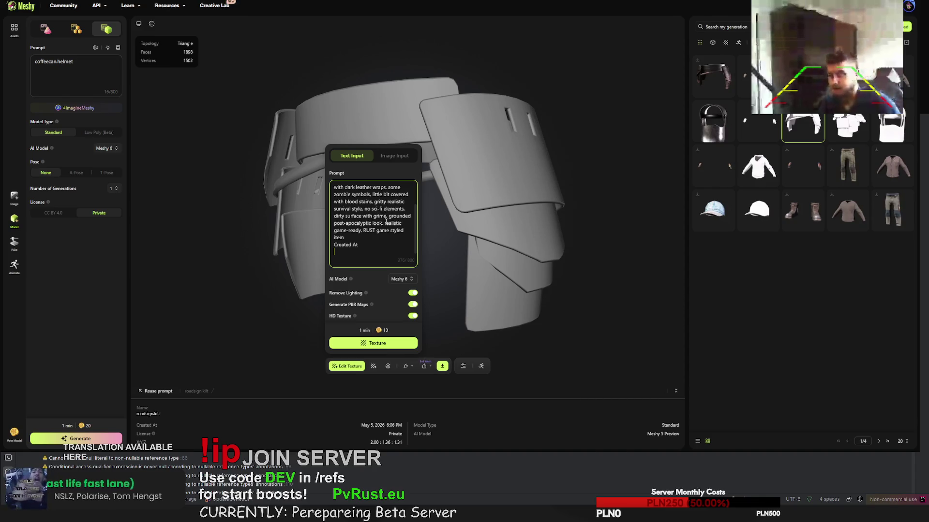
{"action": "scroll", "coordinate": [386, 213], "scroll_direction": "up", "scroll_amount": 2}
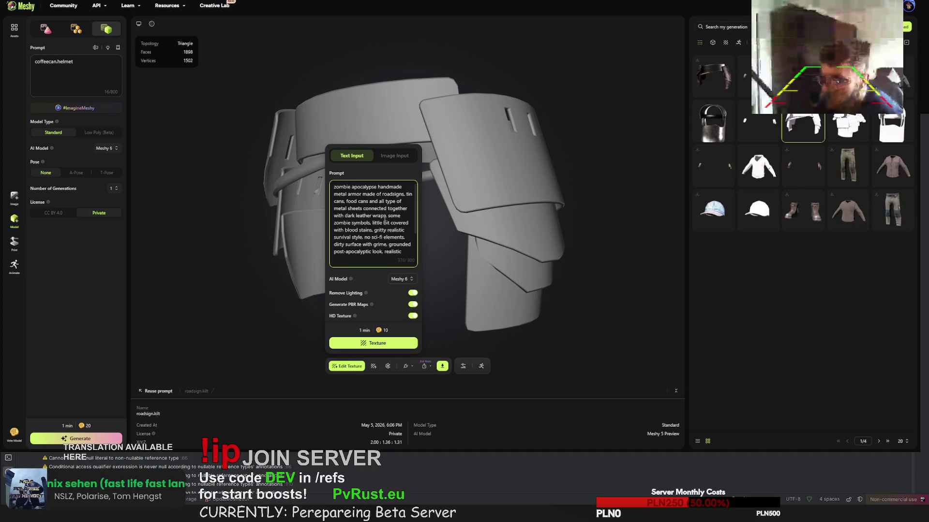
Remove 'with dark leather wraps', start texturing, and return to the earlier textured kilt
{"action": "double_click", "coordinate": [379, 215]}
{"action": "left_click_drag", "start_coordinate": [364, 215], "coordinate": [335, 217]}
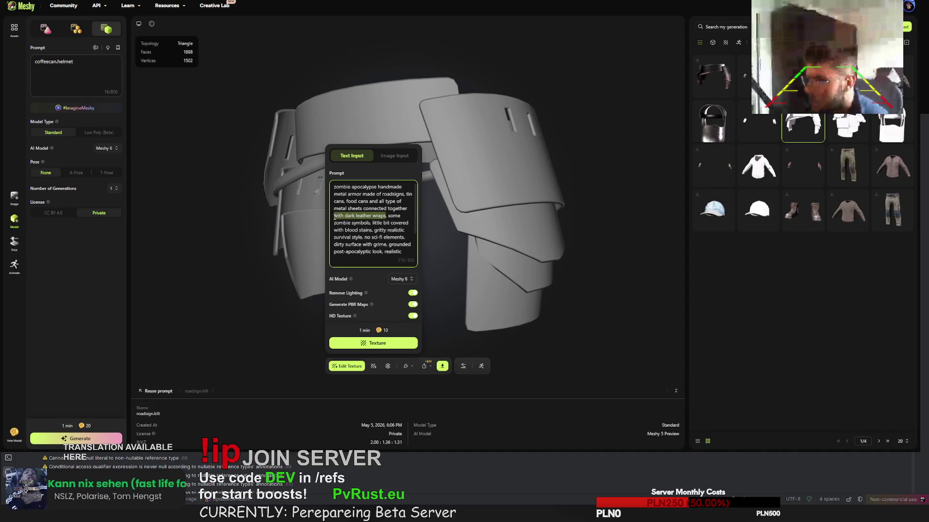
{"action": "key", "text": "BackSpace"}
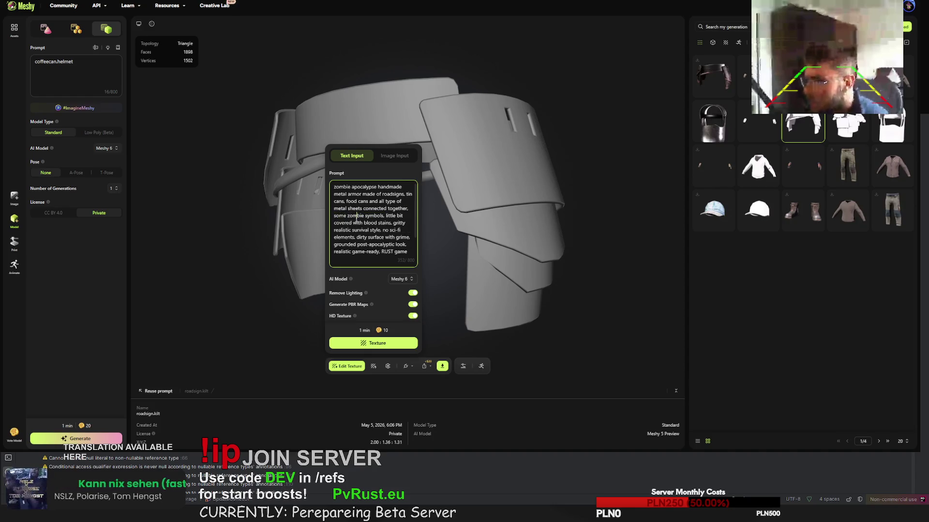
{"action": "left_click", "coordinate": [382, 342]}
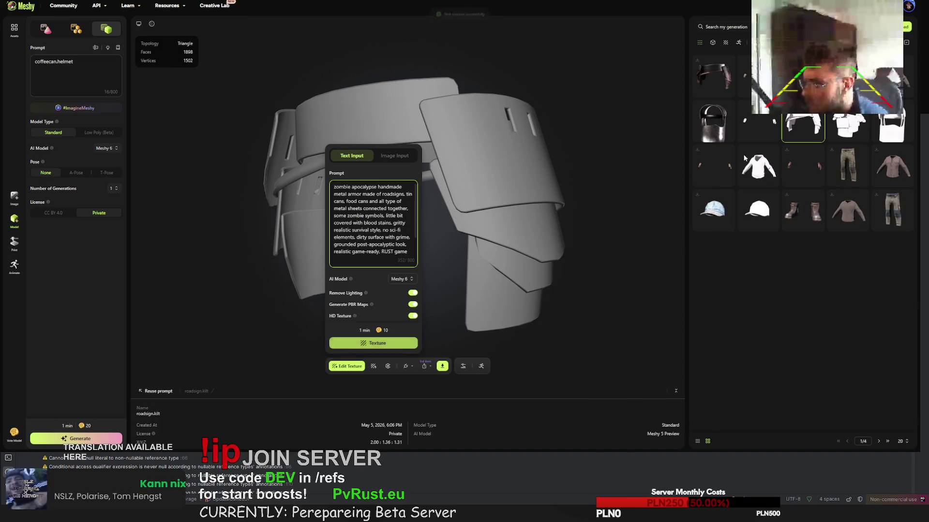
{"action": "left_click", "coordinate": [756, 77]}
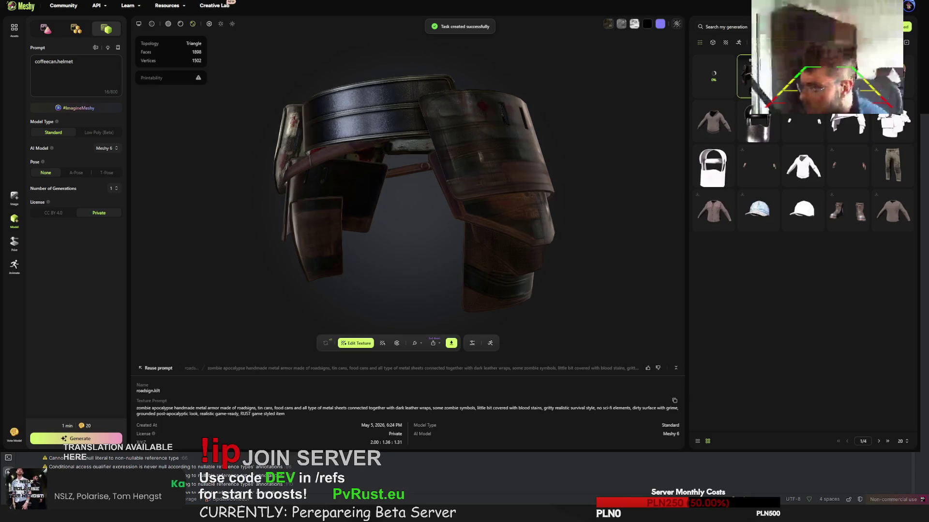
Orbit and zoom around the textured kilt to inspect its front, rear and sides
{"action": "mouse_move", "coordinate": [411, 146]}
{"action": "left_mouse_down"}
{"action": "mouse_move", "coordinate": [381, 145]}
{"action": "mouse_move", "coordinate": [538, 163]}
{"action": "mouse_move", "coordinate": [603, 145]}
{"action": "mouse_move", "coordinate": [600, 164]}
{"action": "left_mouse_up"}
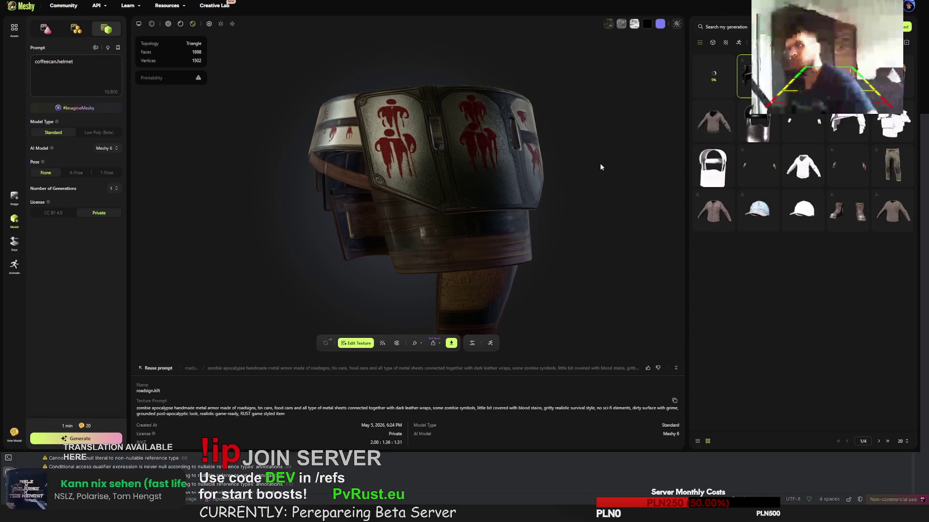
{"action": "mouse_move", "coordinate": [403, 348]}
{"action": "left_mouse_down"}
{"action": "mouse_move", "coordinate": [502, 246]}
{"action": "mouse_move", "coordinate": [353, 249]}
{"action": "mouse_move", "coordinate": [372, 262]}
{"action": "left_mouse_up"}
{"action": "scroll", "coordinate": [382, 233], "scroll_direction": "up", "scroll_amount": 5}
{"action": "mouse_move", "coordinate": [399, 201]}
{"action": "left_mouse_down"}
{"action": "mouse_move", "coordinate": [419, 201]}
{"action": "mouse_move", "coordinate": [419, 174]}
{"action": "mouse_move", "coordinate": [491, 183]}
{"action": "mouse_move", "coordinate": [321, 192]}
{"action": "mouse_move", "coordinate": [387, 194]}
{"action": "left_mouse_up"}
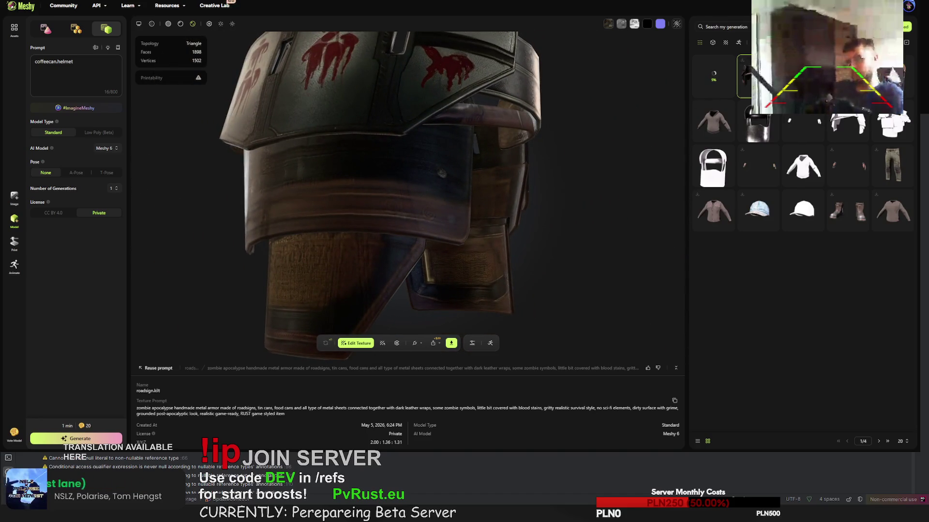
Load the coffeecan.helmet and orbit it to look into its interior
{"action": "mouse_move", "coordinate": [550, 160]}
{"action": "left_mouse_down"}
{"action": "mouse_move", "coordinate": [455, 155]}
{"action": "mouse_move", "coordinate": [313, 175]}
{"action": "mouse_move", "coordinate": [278, 202]}
{"action": "mouse_move", "coordinate": [277, 217]}
{"action": "mouse_move", "coordinate": [307, 204]}
{"action": "mouse_move", "coordinate": [256, 145]}
{"action": "left_mouse_up"}
{"action": "left_click", "coordinate": [887, 77]}
{"action": "mouse_move", "coordinate": [480, 194]}
{"action": "left_mouse_down"}
{"action": "mouse_move", "coordinate": [510, 205]}
{"action": "mouse_move", "coordinate": [443, 199]}
{"action": "mouse_move", "coordinate": [389, 216]}
{"action": "mouse_move", "coordinate": [385, 231]}
{"action": "mouse_move", "coordinate": [350, 214]}
{"action": "mouse_move", "coordinate": [283, 210]}
{"action": "mouse_move", "coordinate": [269, 248]}
{"action": "mouse_move", "coordinate": [256, 254]}
{"action": "mouse_move", "coordinate": [293, 251]}
{"action": "mouse_move", "coordinate": [301, 230]}
{"action": "mouse_move", "coordinate": [272, 164]}
{"action": "mouse_move", "coordinate": [251, 158]}
{"action": "mouse_move", "coordinate": [216, 172]}
{"action": "mouse_move", "coordinate": [209, 137]}
{"action": "mouse_move", "coordinate": [266, 186]}
{"action": "mouse_move", "coordinate": [156, 209]}
{"action": "left_mouse_up"}
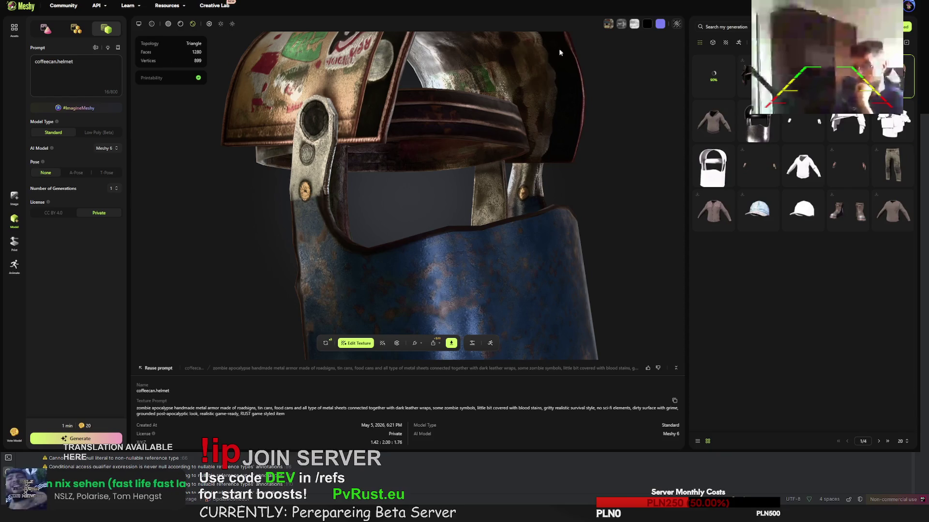
{"action": "left_click", "coordinate": [693, 57]}
Load the coffeecan helmet and review its download settings without downloading
{"action": "left_click", "coordinate": [743, 77]}
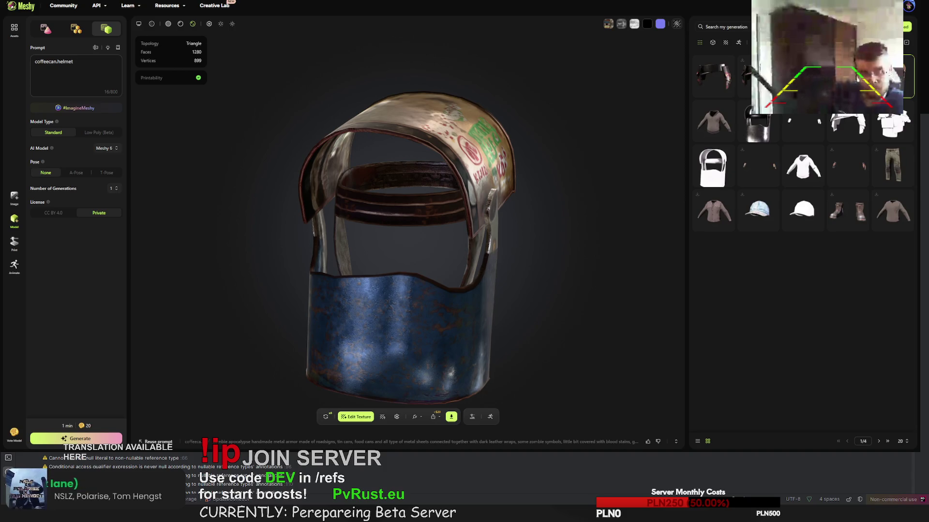
{"action": "left_click", "coordinate": [451, 416]}
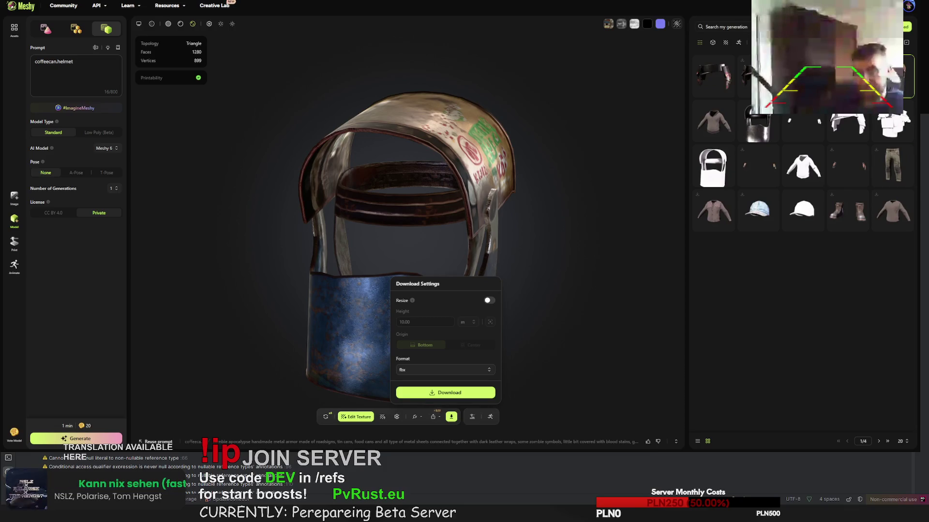
{"action": "key", "text": "Escape"}
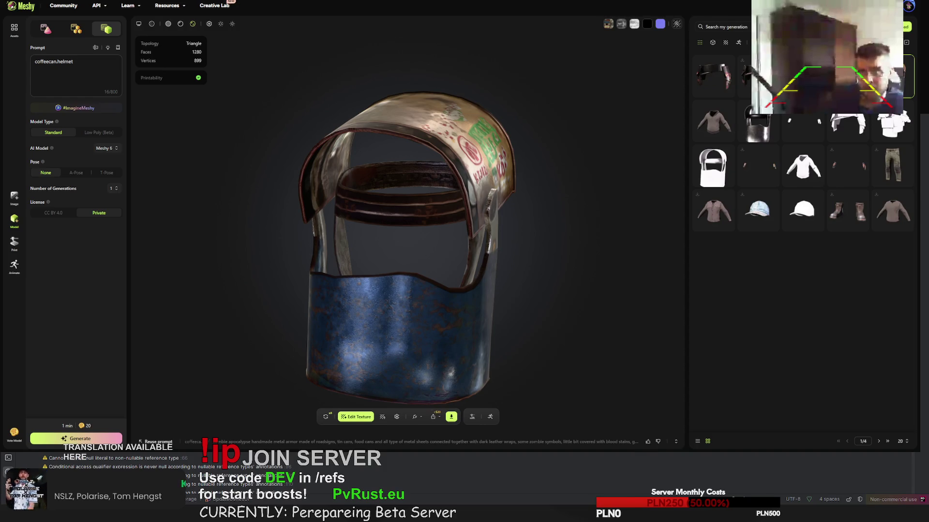
Download the blood-stained chest armor as an FBX file
{"action": "left_click", "coordinate": [848, 75]}
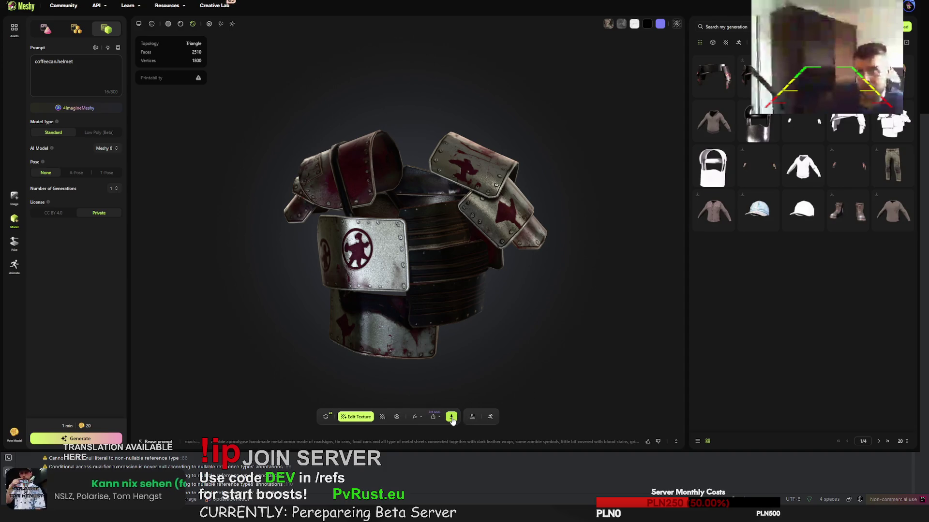
{"action": "left_click", "coordinate": [451, 417]}
{"action": "left_click", "coordinate": [461, 393]}
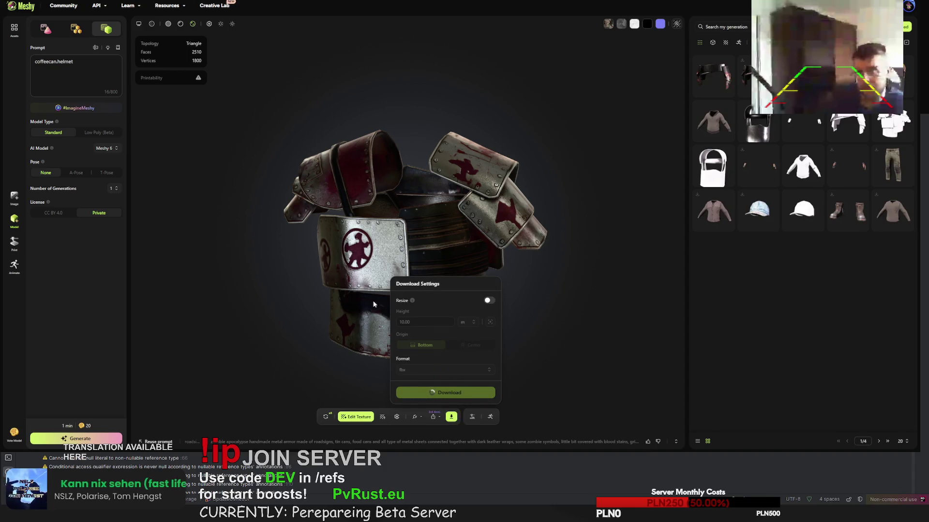